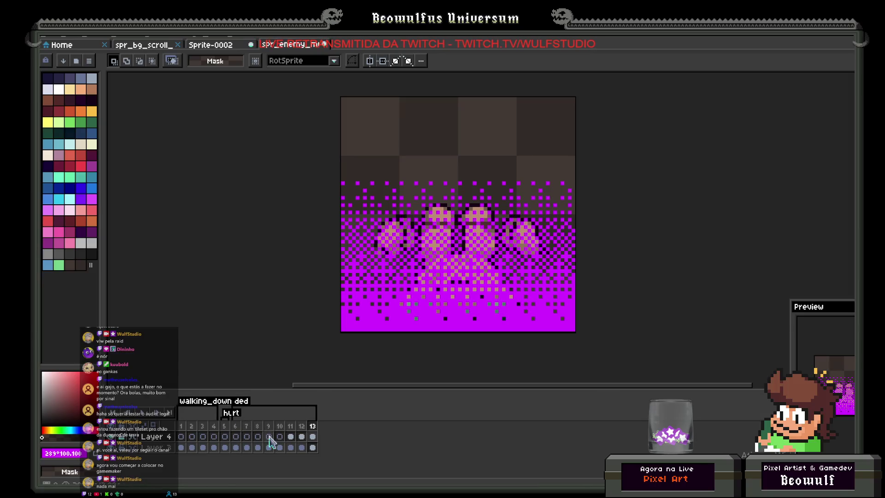
- Paste the magenta dither strip on frame 10, lower it to the canvas bottom and commit it
key("ctrl+v")
key("Down")
key("Down")
key("Down")
key("Down")
key("Down")
key("Down")
key("Down")
key("Down")
key("Down")
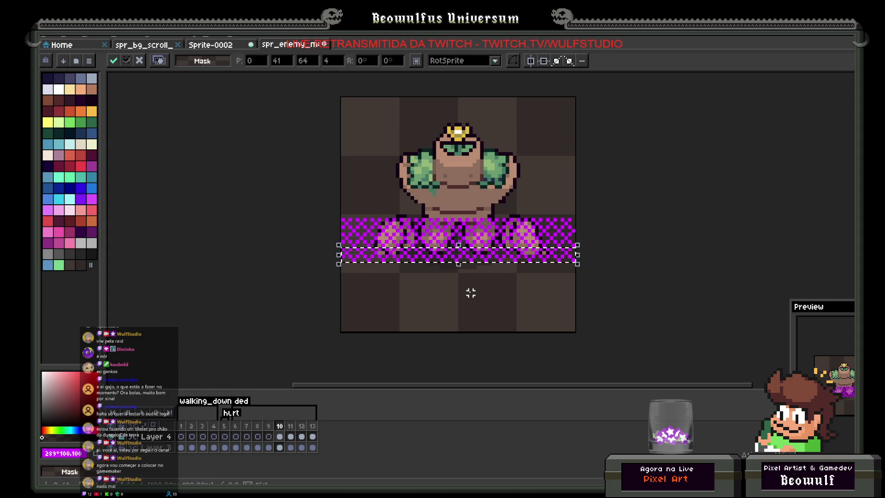
key("Down")
key("Down")
key("Down")
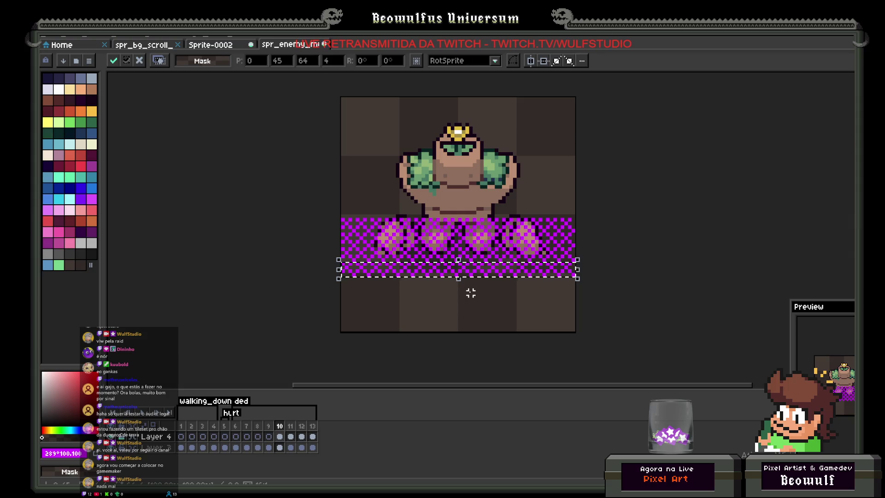
key("Down")
key("Down")
key("Down")
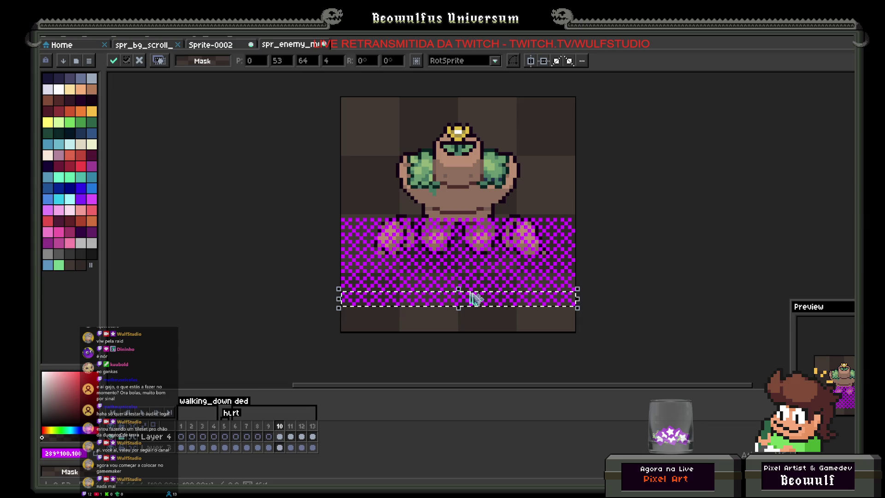
key("Down")
key("Down")
key("Down")
key("Down")
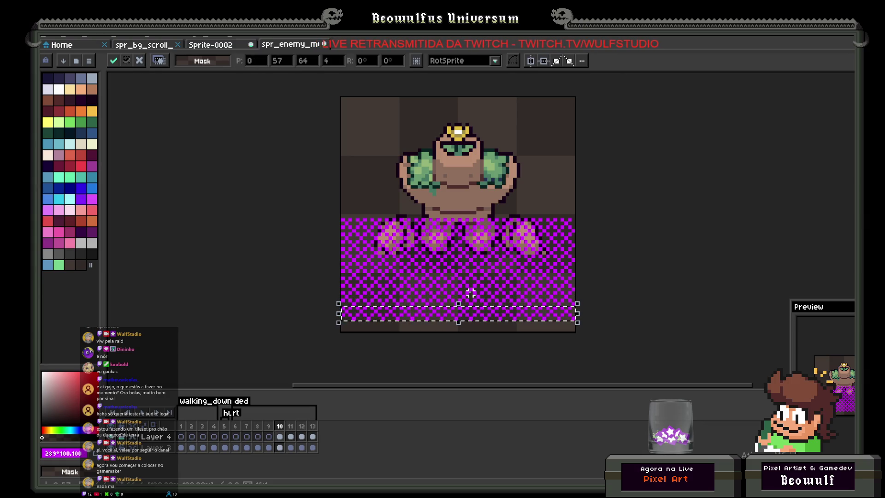
key("Down")
key("Down")
key("Down")
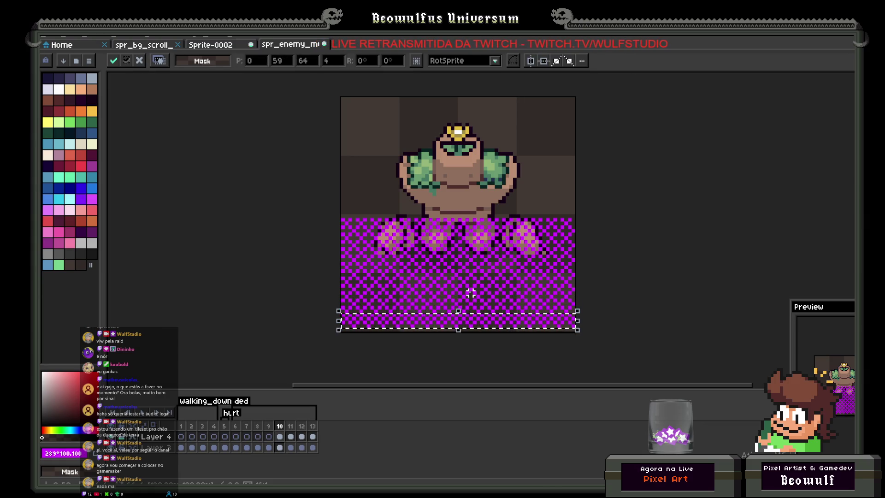
left_click(404, 225)
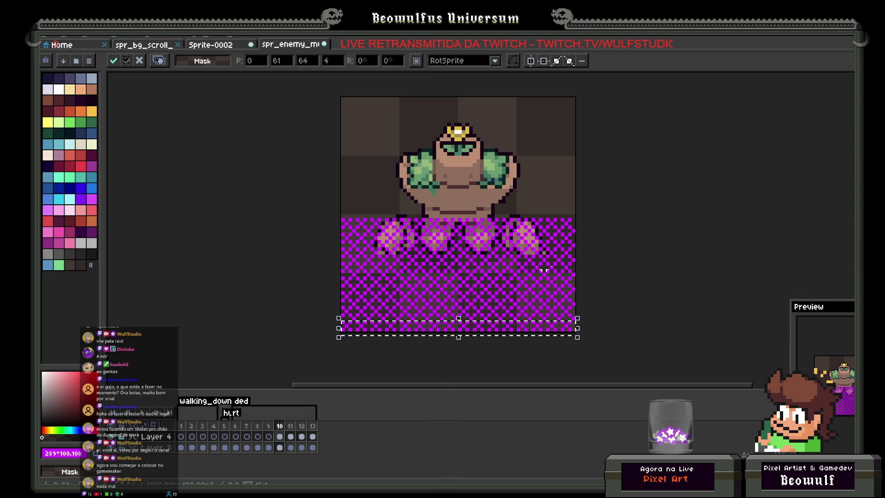
key("ctrl+shift+d")
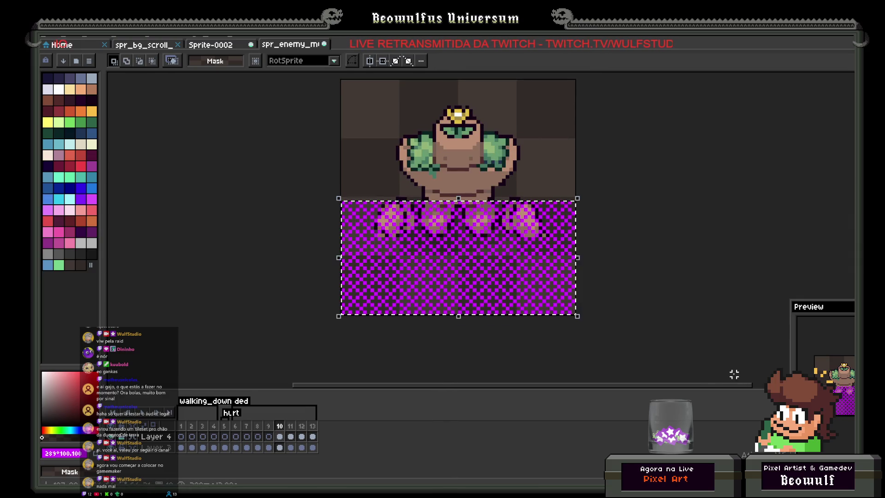
- Move the magenta strip up past the canvas top and commit it so the checker fills frame 10
key("Up")
key("Up")
key("Up")
key("Up")
key("Up")
key("Up")
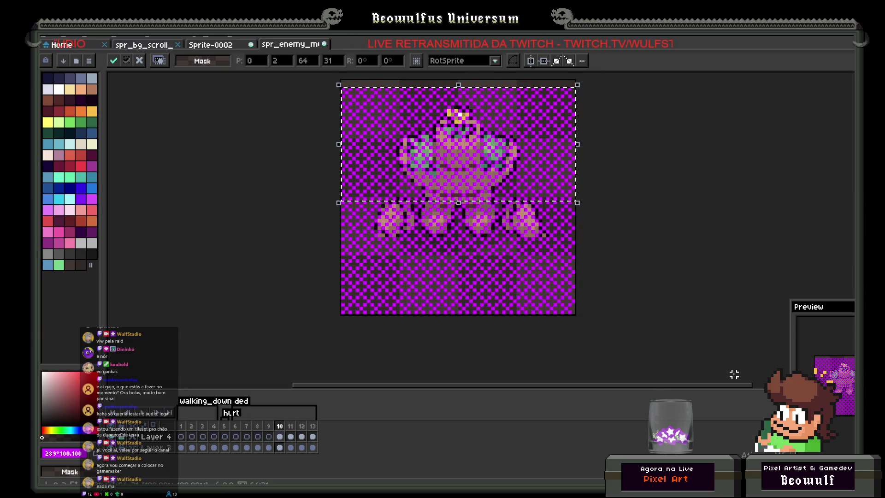
key("Return")
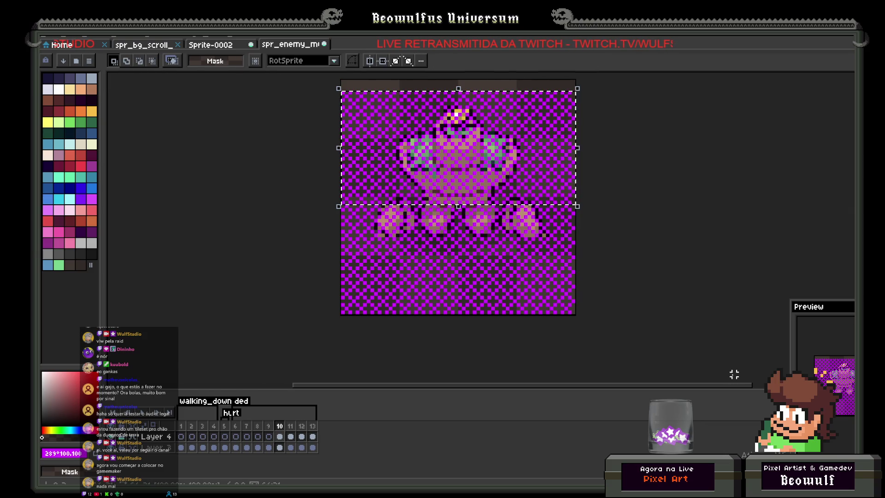
key("Up")
scroll(720, 364, "up", 5)
key("Up")
key("Up")
key("Up")
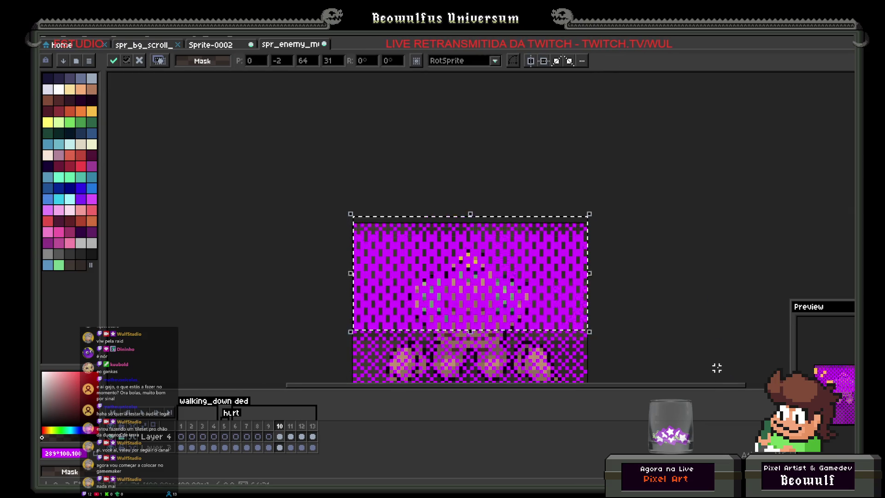
key("Up")
key("Up")
key("Up")
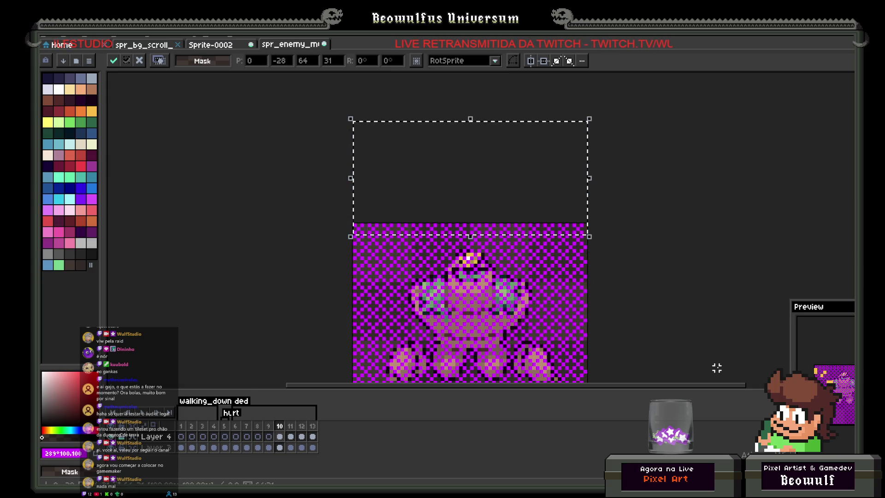
key("Return")
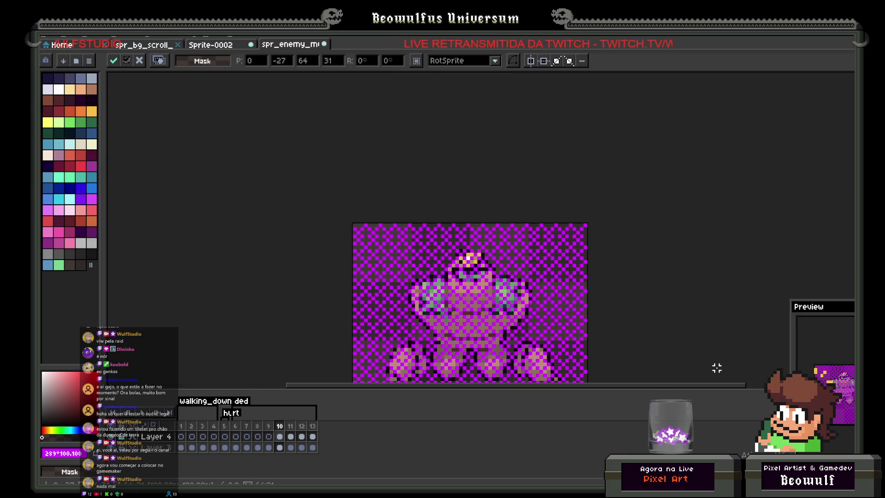
scroll(607, 311, "down", 1)
scroll(635, 227, "down", 3)
scroll(575, 273, "up", 1)
scroll(575, 273, "up", 2)
scroll(575, 273, "down", 1)
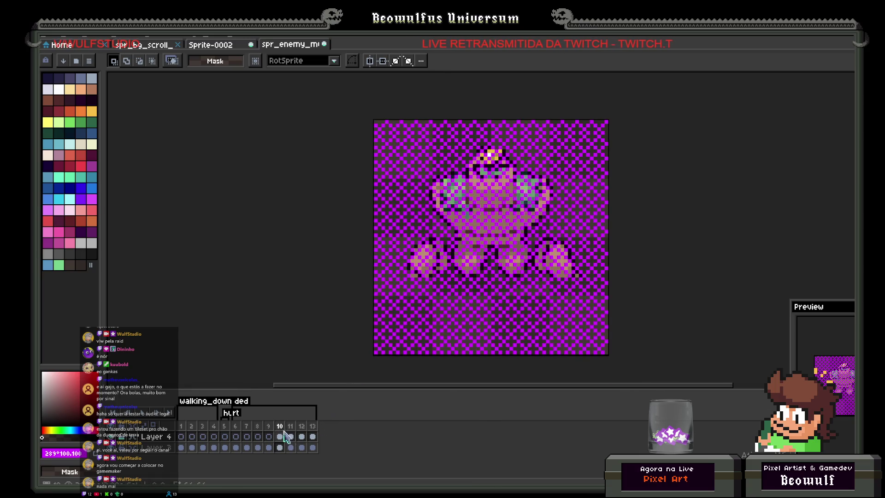
- Append new empty frames after the last frame of the animation
left_click(313, 430)
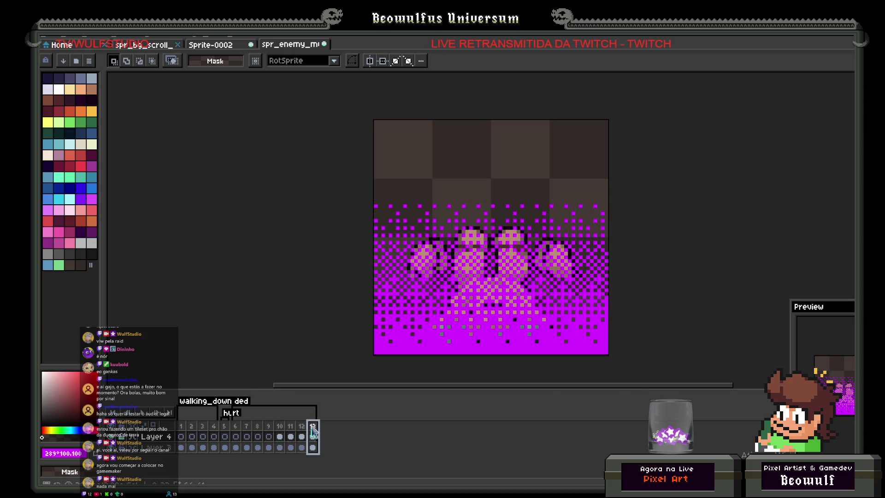
right_click(313, 431)
left_click(330, 429)
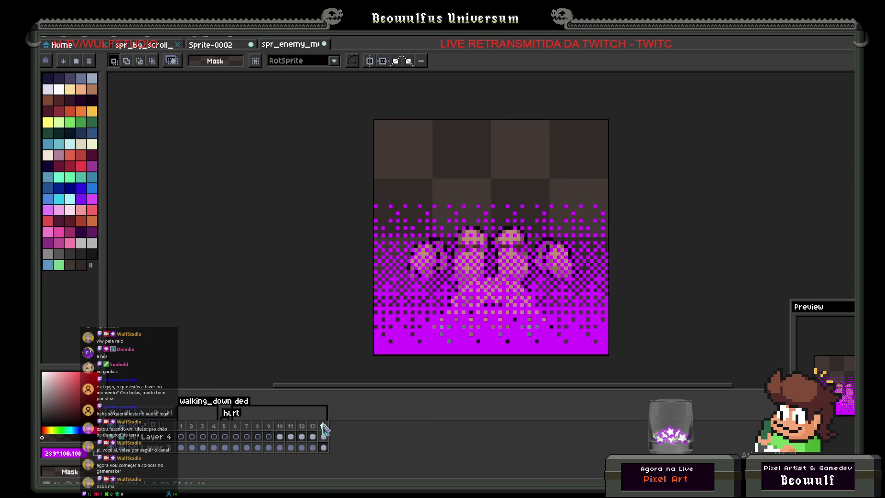
right_click(323, 430)
left_click(364, 421)
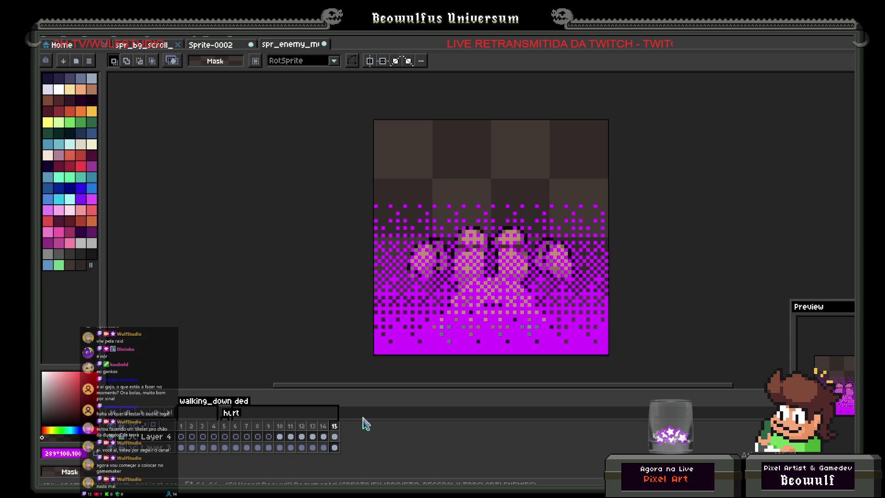
- Step through frames 10 to 14 to review the dither overlay on each
left_click(292, 436)
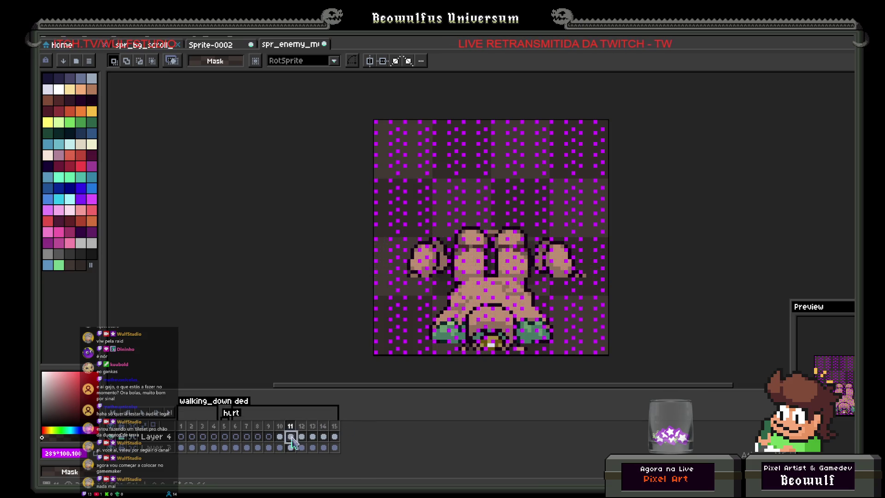
key("Left")
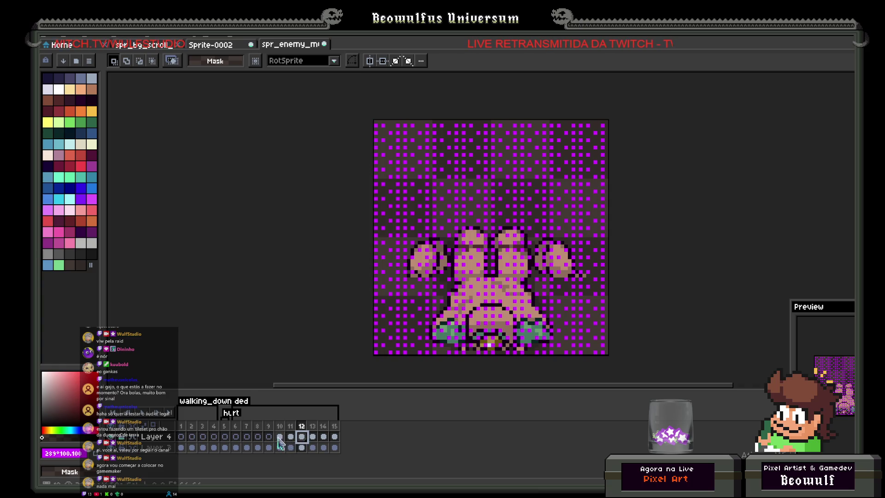
left_click(313, 437)
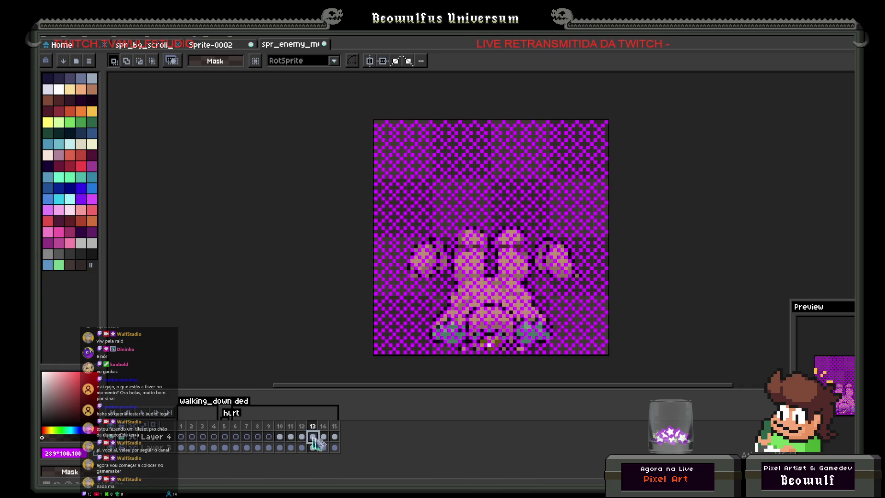
left_click_drag(283, 426, 293, 426)
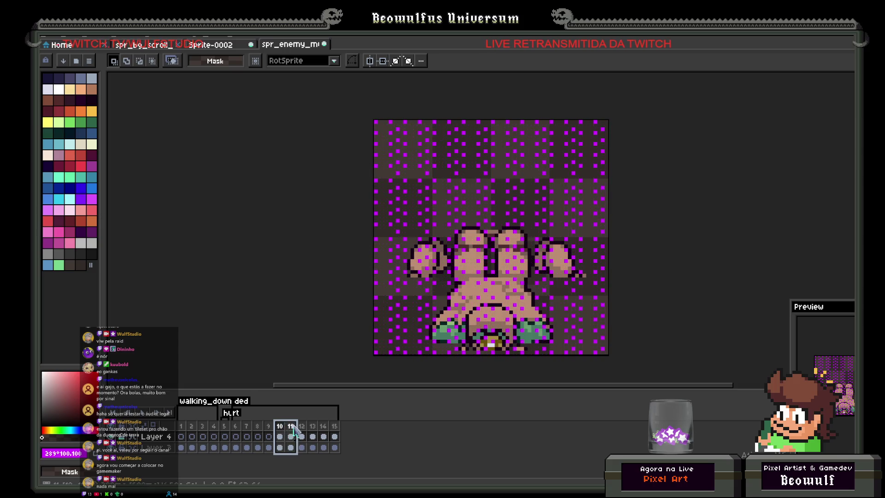
left_click(281, 437)
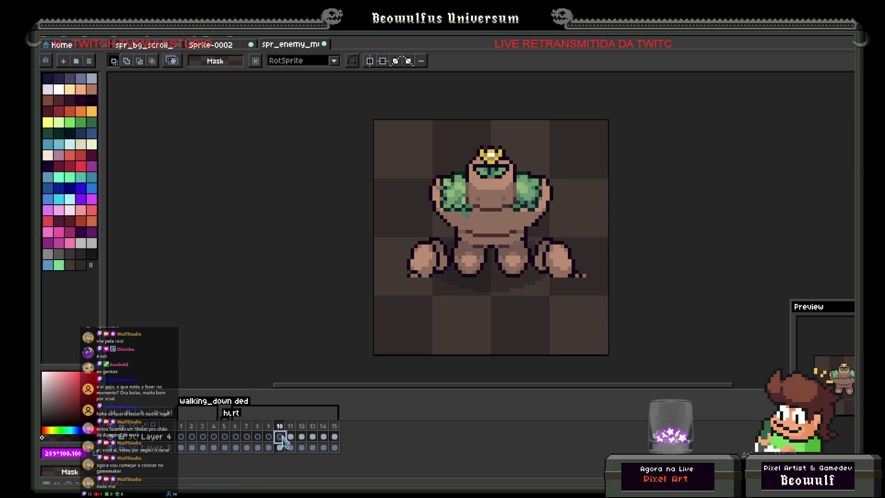
left_click(291, 437)
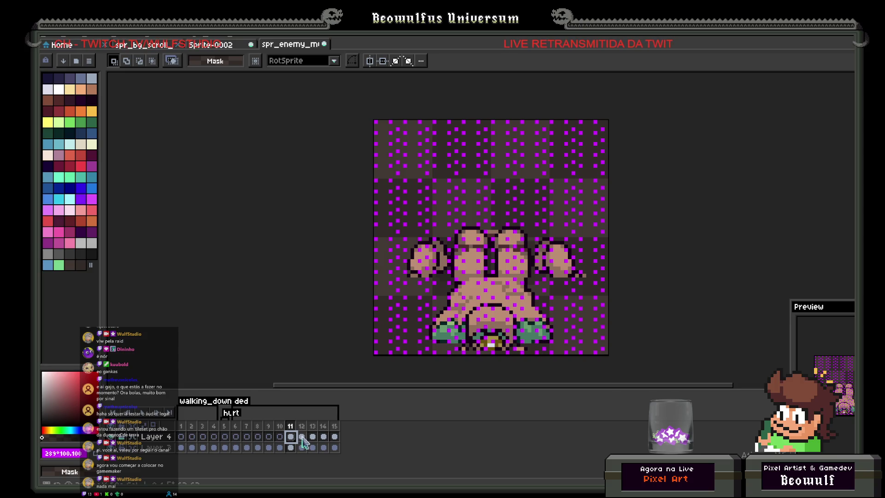
left_click(302, 437)
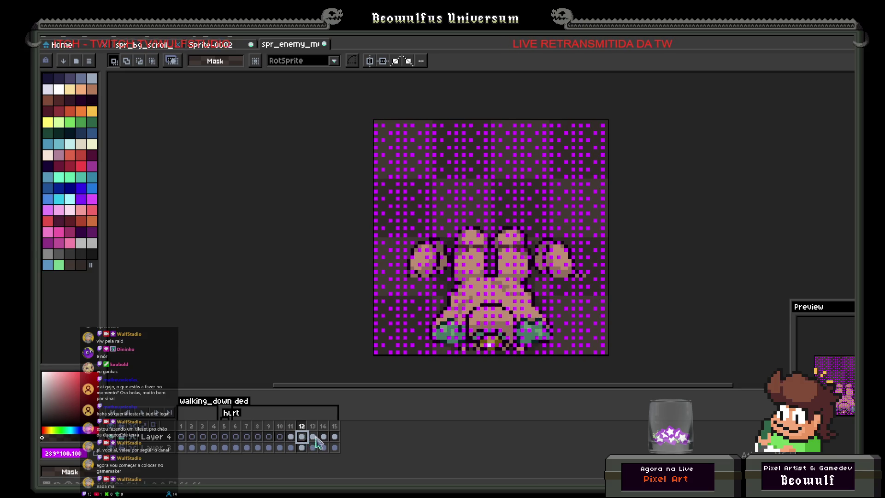
left_click(313, 437)
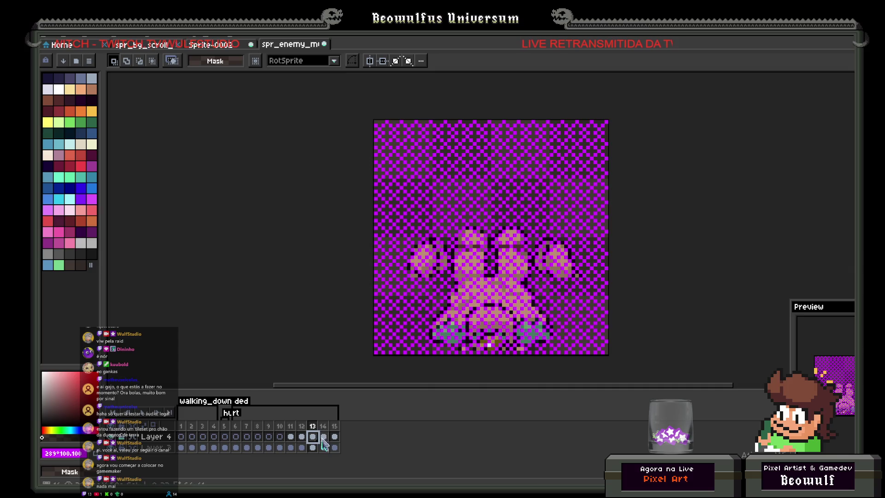
left_click(324, 437)
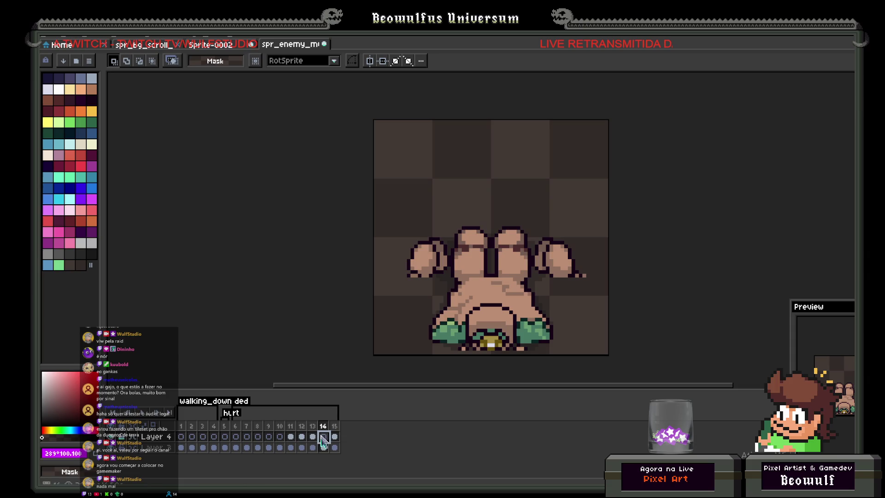
left_click(314, 437)
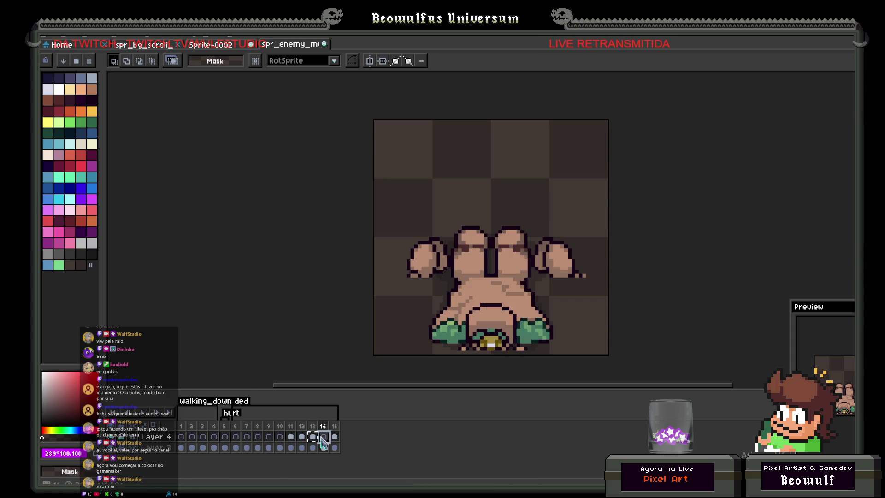
left_click(292, 438)
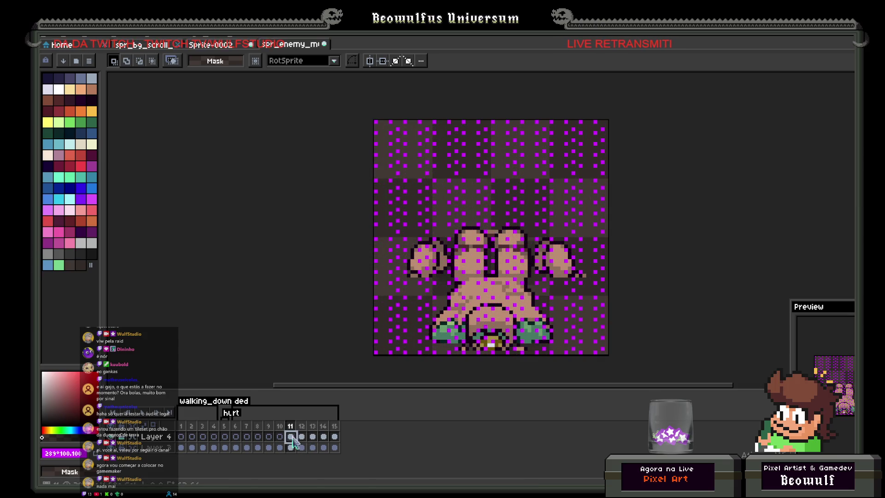
- Add frame 16 after frame 15 and draw white horizontal lines across its dissolve
left_click_drag(275, 429, 333, 433)
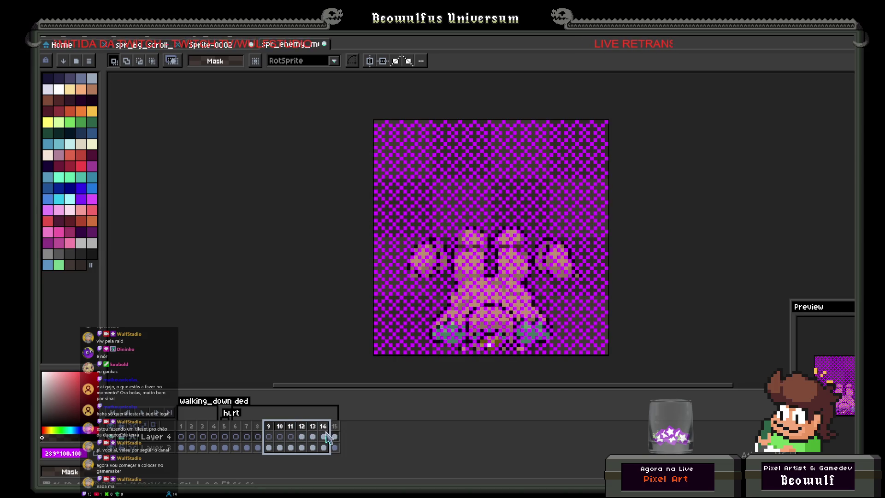
right_click(333, 433)
left_click(337, 419)
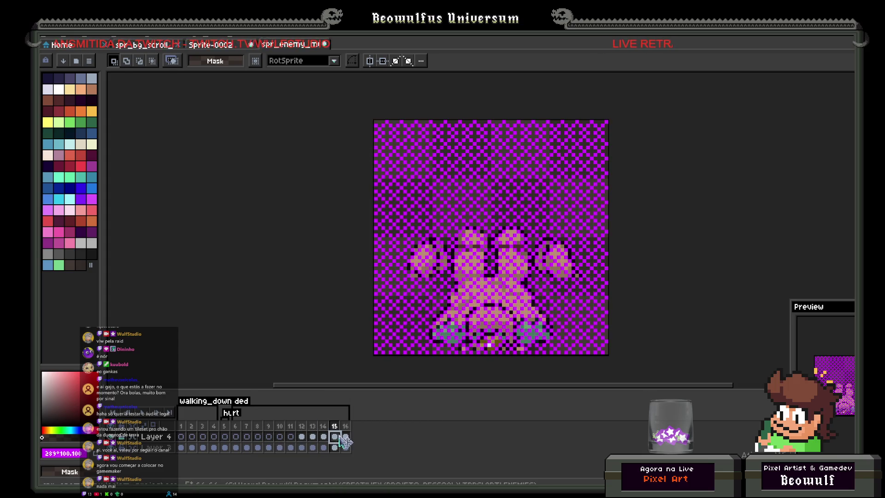
left_click(345, 437)
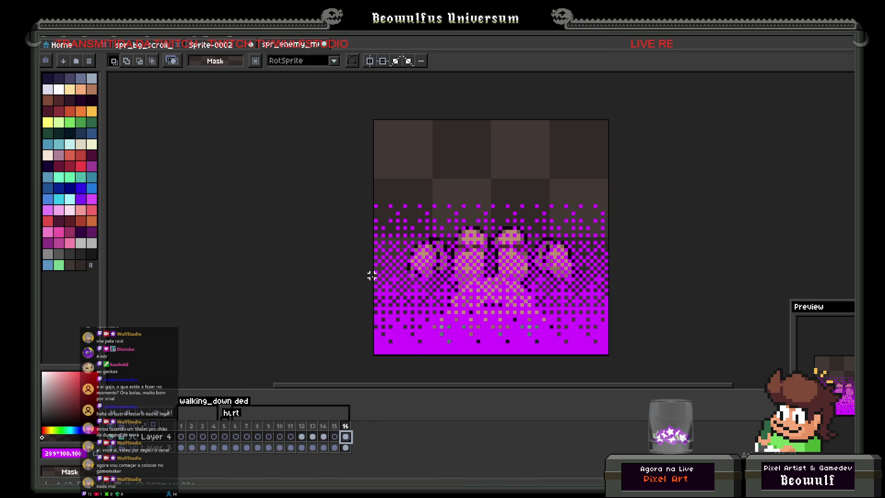
mouse_move(372, 275)
left_mouse_down()
mouse_move(570, 272)
mouse_move(617, 292)
left_mouse_up()
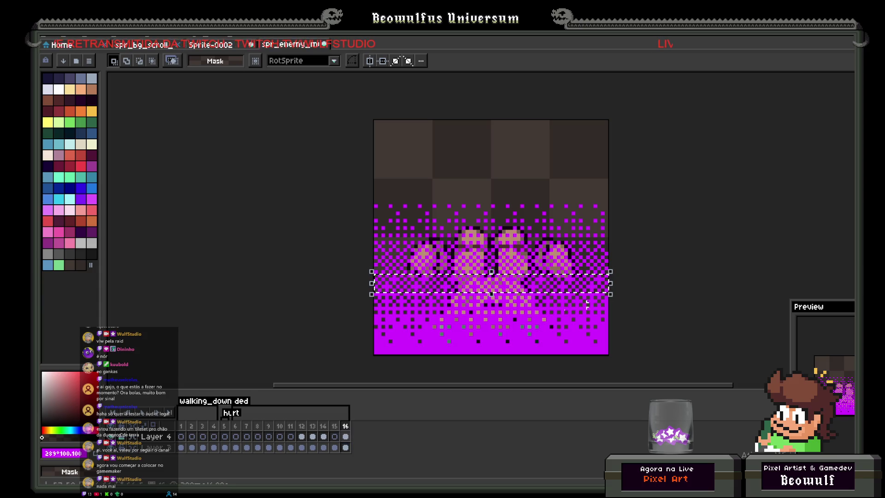
- Paste the magenta dither strip onto frame 15 and push it up to the top edge
left_click(336, 437)
key("ctrl+v")
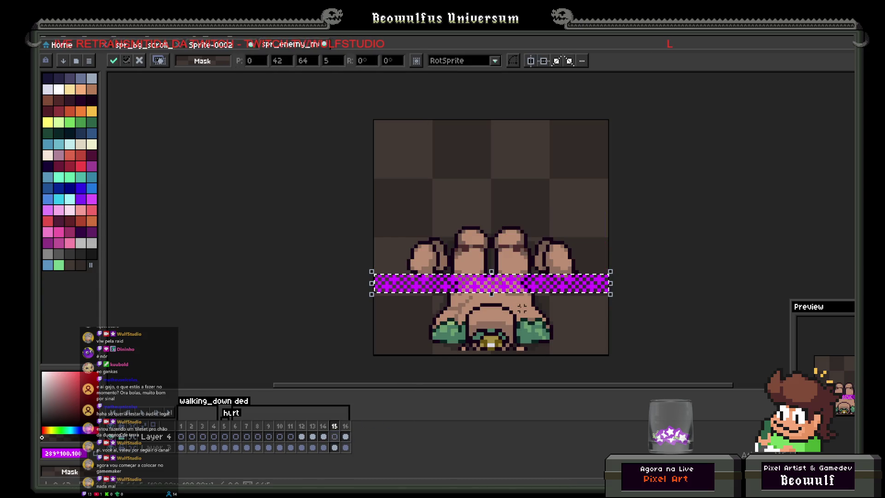
key("Return")
key("Up")
key("Up")
key("Up")
key("Up")
key("Up")
key("Up")
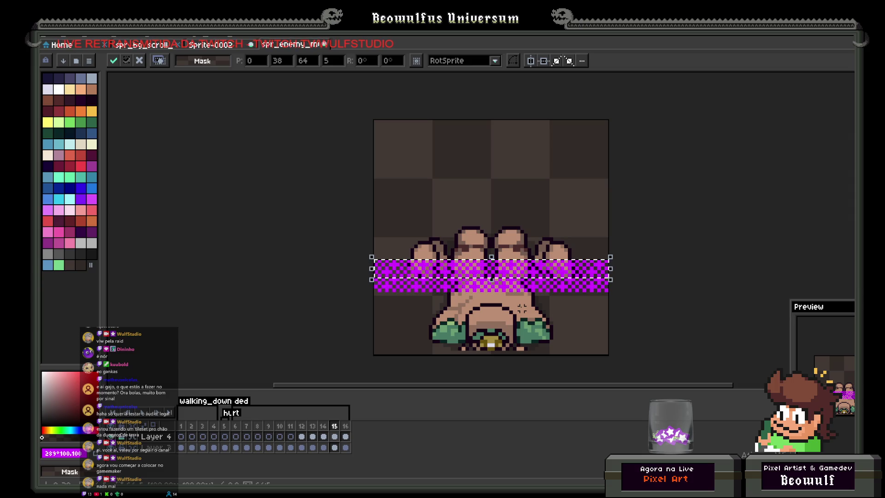
key("Up")
key("Up")
key("Up")
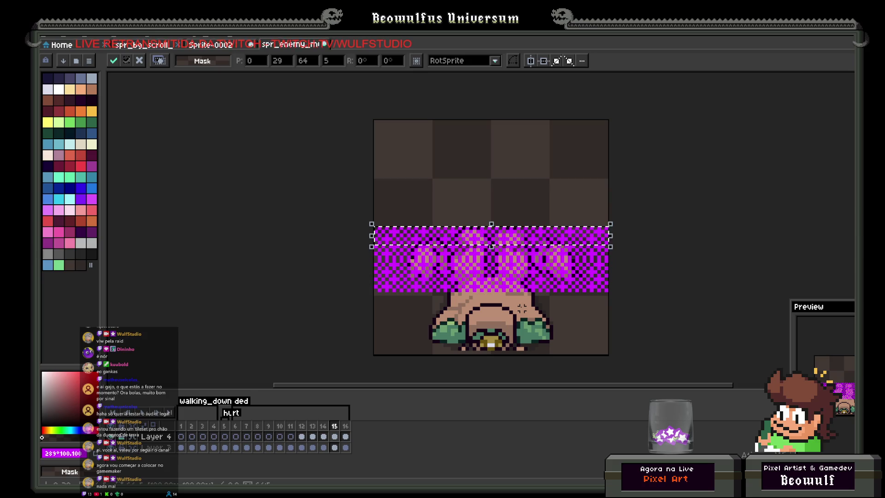
key("Up")
key("Up")
key("Up")
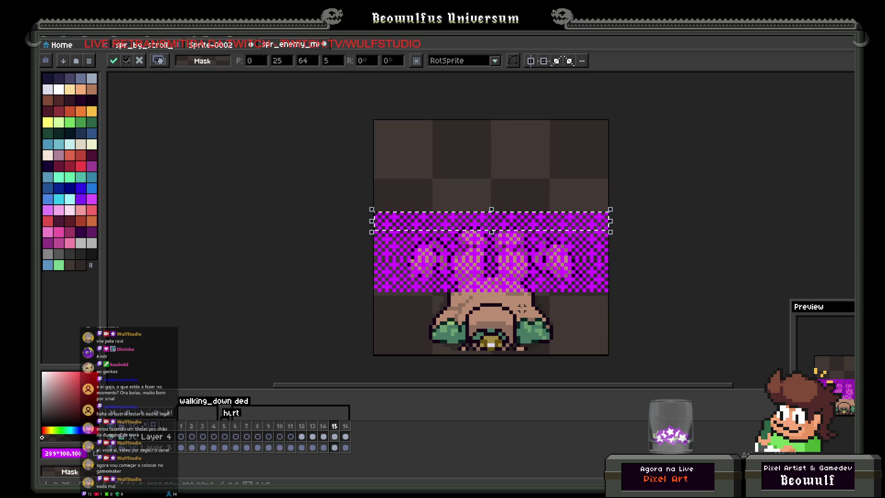
key("Up")
key("Up")
key("Up")
key("Up")
key("Up")
key("Up")
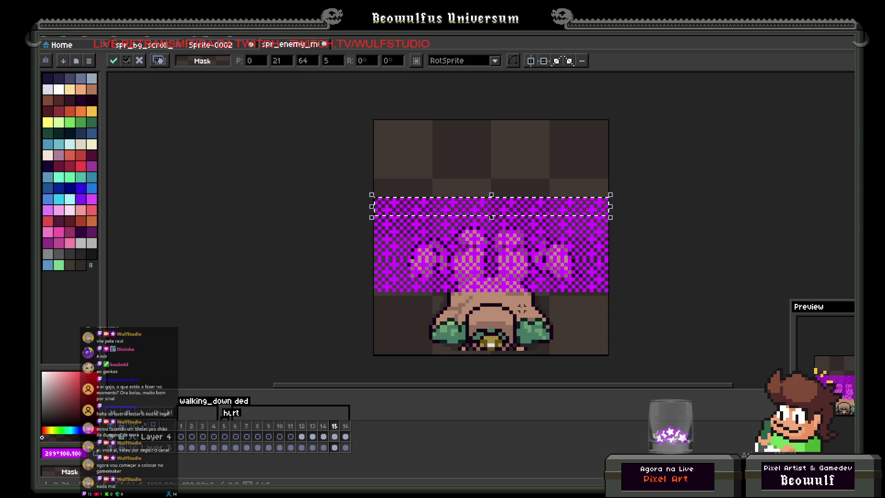
key("Up")
key("Up")
key("Up")
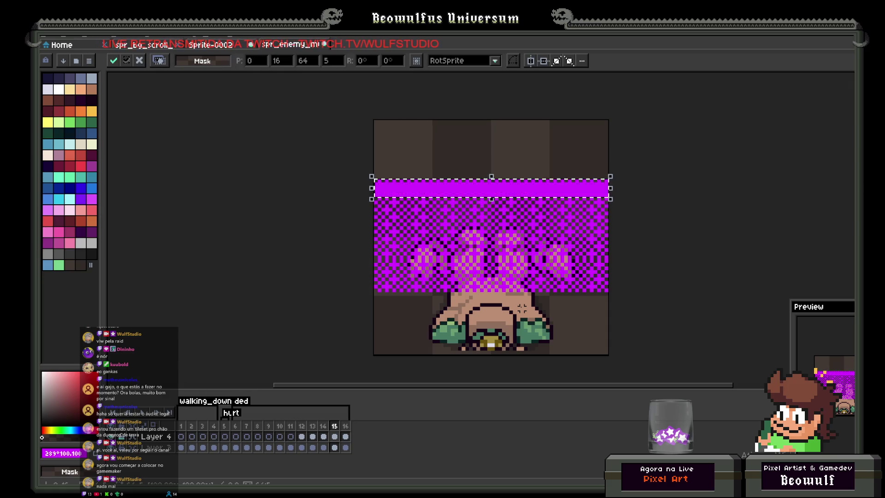
key("Up")
key("Up")
key("Up")
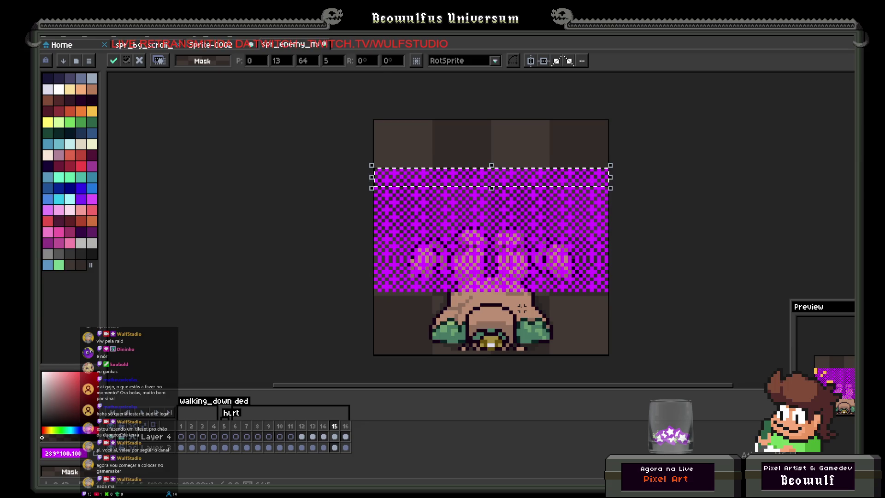
key("Up")
key("Up")
key("Up")
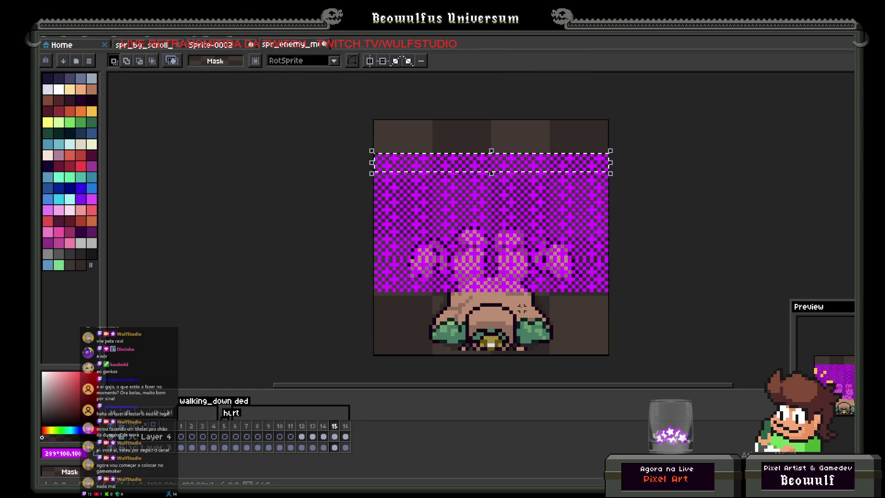
key("Up")
key("Up")
key("Up")
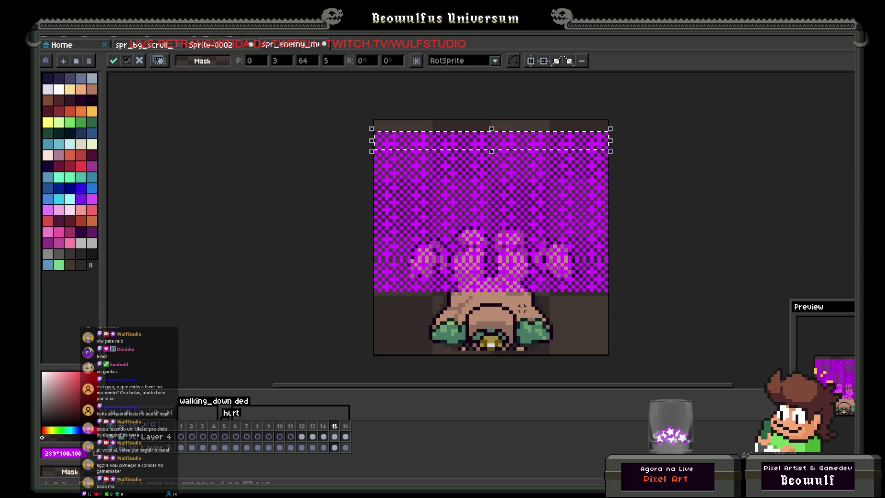
key("Up")
key("Up")
key("Up")
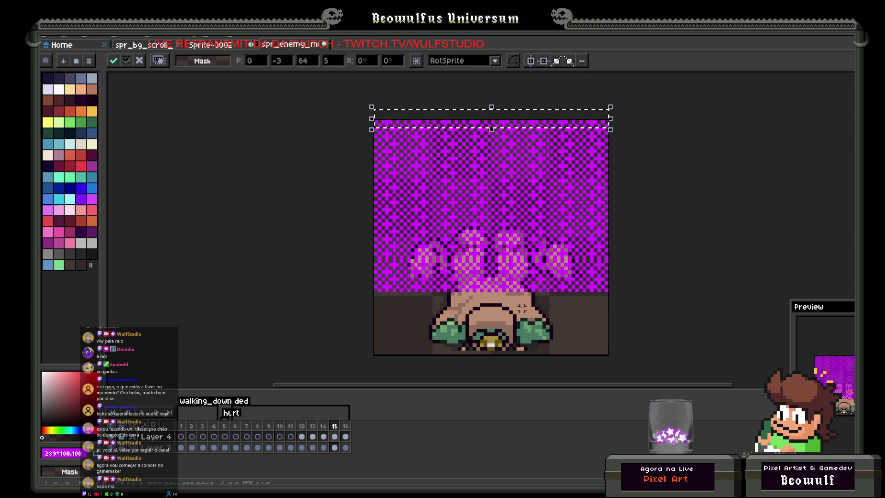
left_click(570, 312)
- Select frame 15's dithered area and shift it lower to cover the rest of the frame
left_click_drag(350, 85, 620, 290)
key("Down")
key("Down")
key("Down")
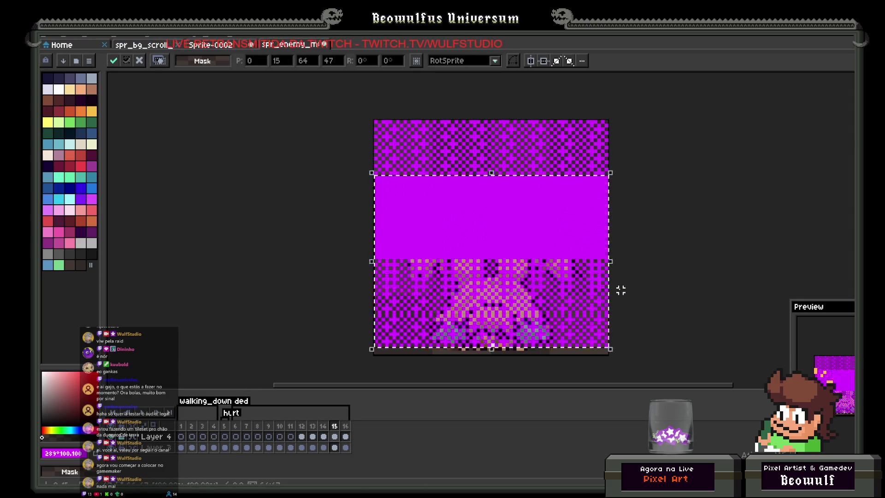
key("Down")
key("Down")
key("Up")
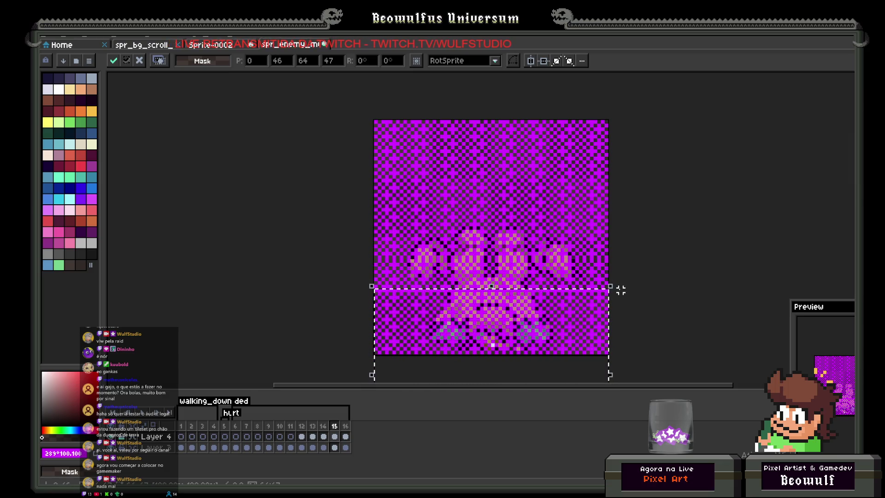
key("Up")
left_click(606, 256)
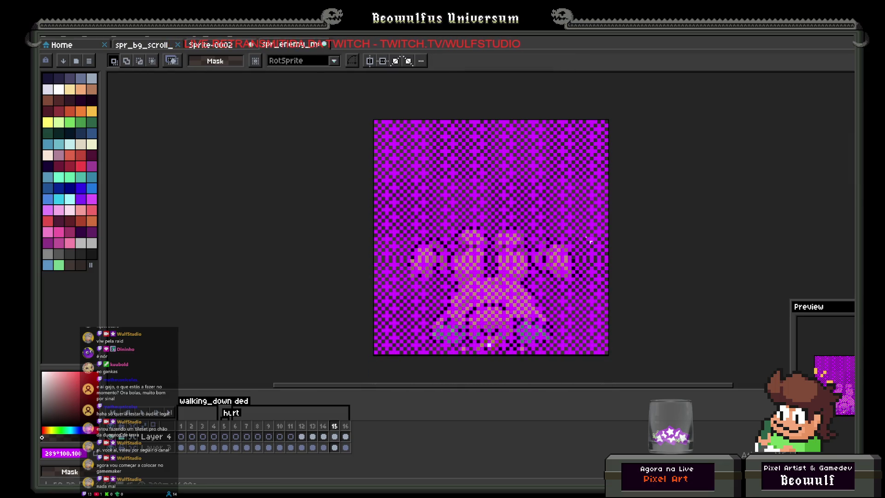
key("ctrl+a")
key("Delete")
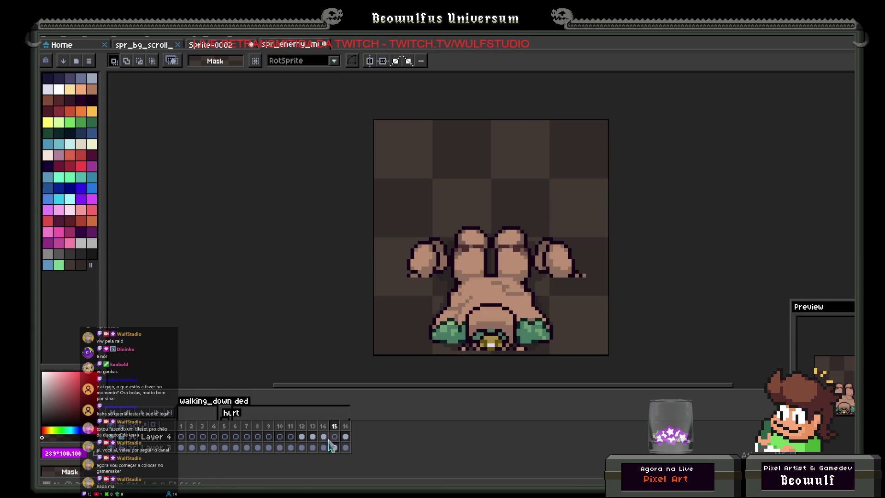
key("ctrl+z")
key("ctrl+d")
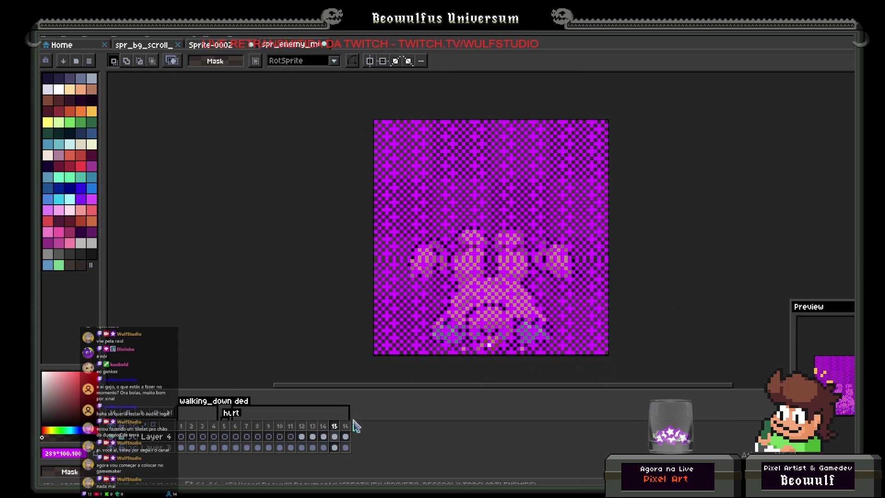
- Add a new frame 17 after frame 16
left_click(347, 427)
right_click(348, 427)
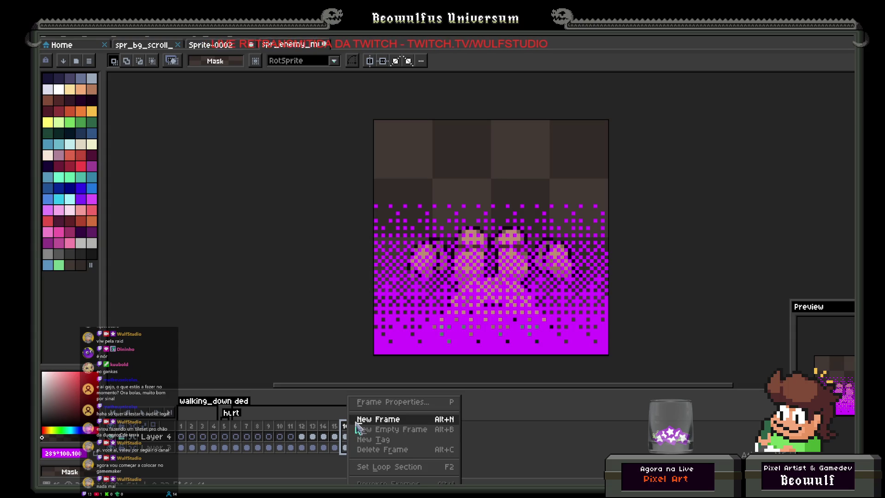
left_click(364, 418)
left_click(356, 437)
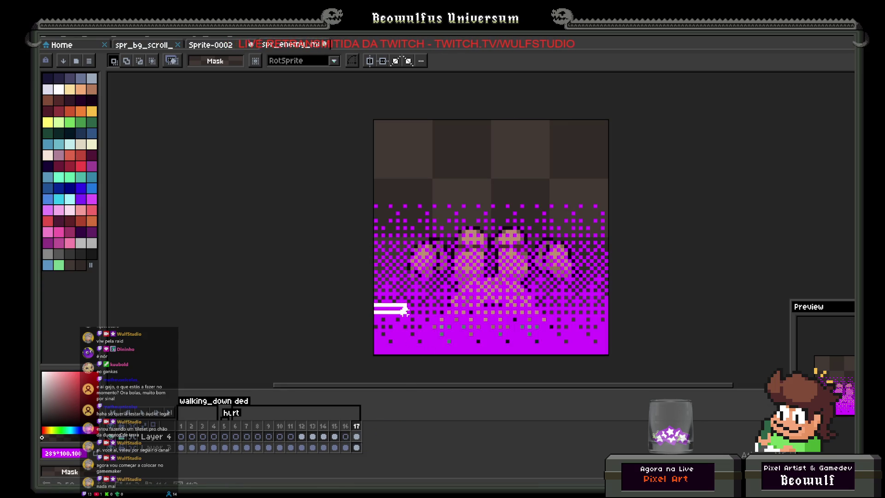
left_click_drag(444, 312, 636, 315)
key("ctrl+d")
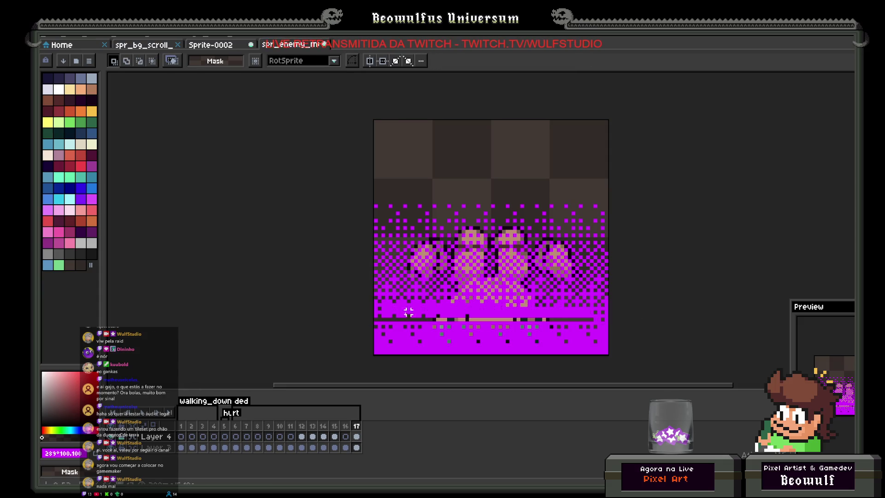
key("ctrl+z")
key("ctrl+z")
key("ctrl+z")
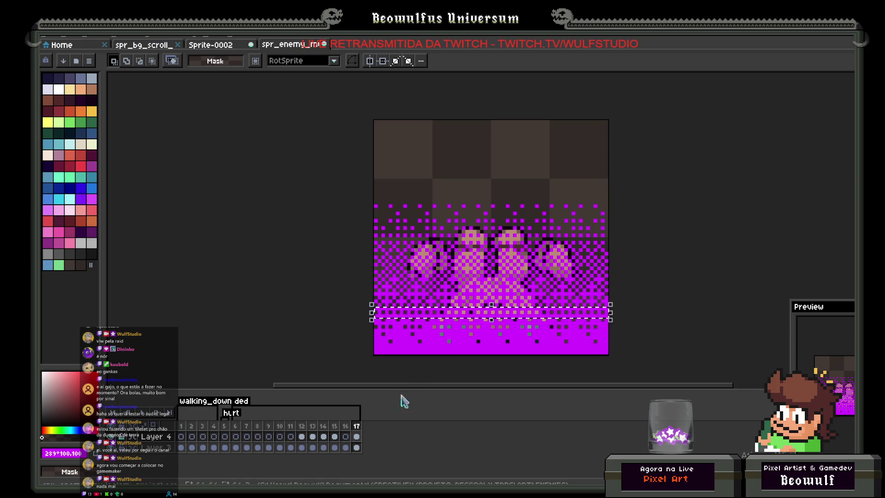
left_click(346, 447)
- Paste the magenta strip onto frame 16, nudge it into position and drop it
key("ctrl+v")
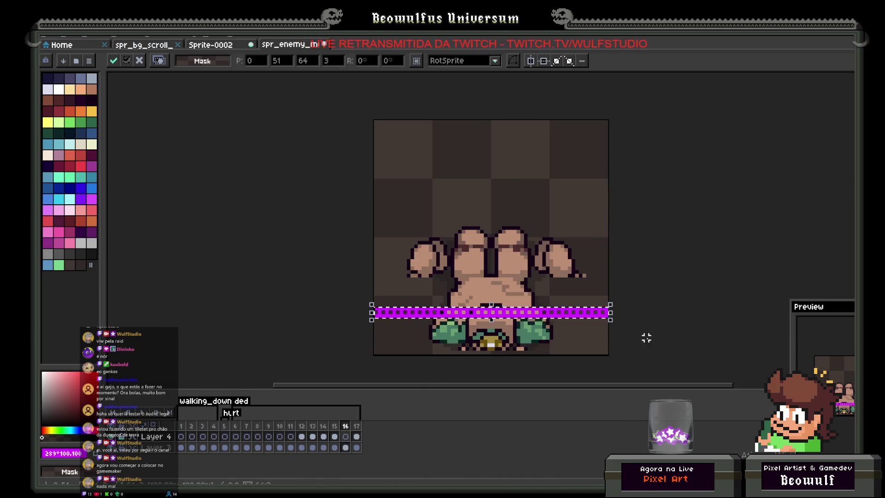
key("Up")
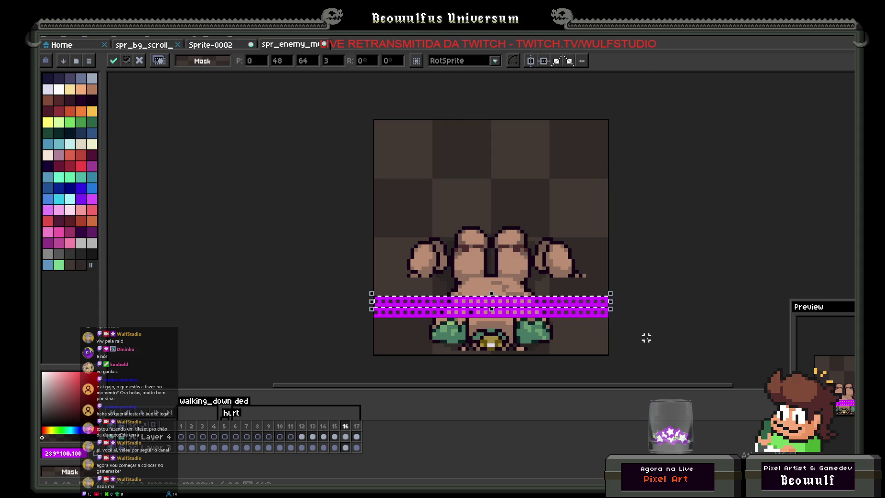
key("Up")
key("Up")
key("Up")
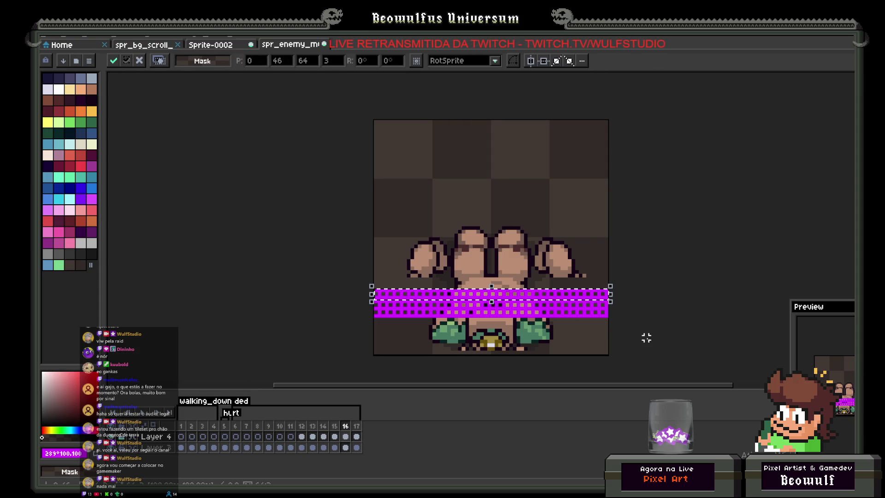
key("Down")
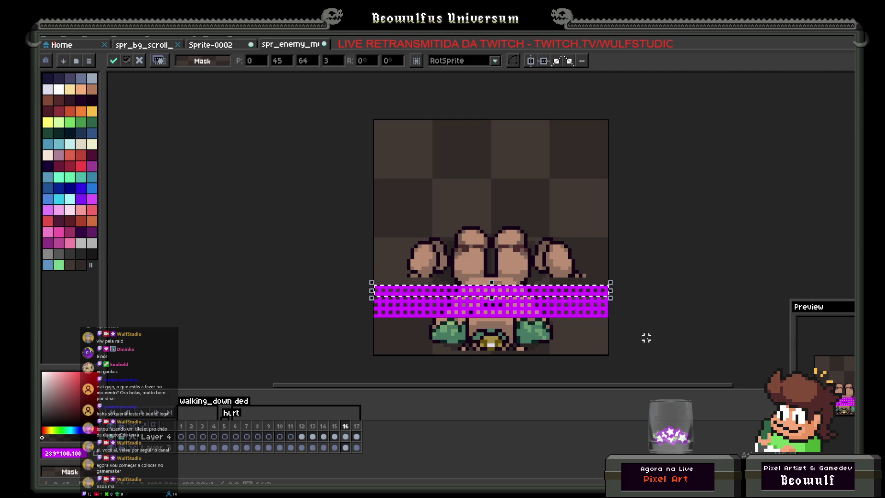
key("Up")
key("Up")
key("Up")
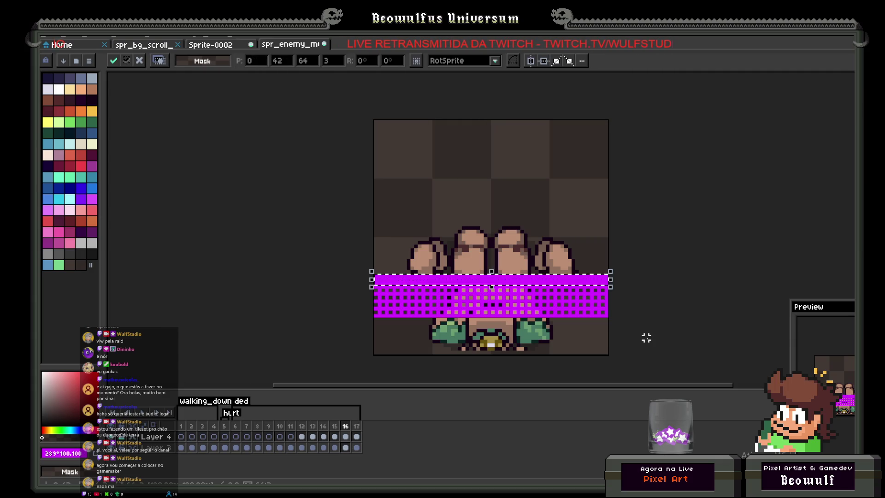
key("Up")
key("Up")
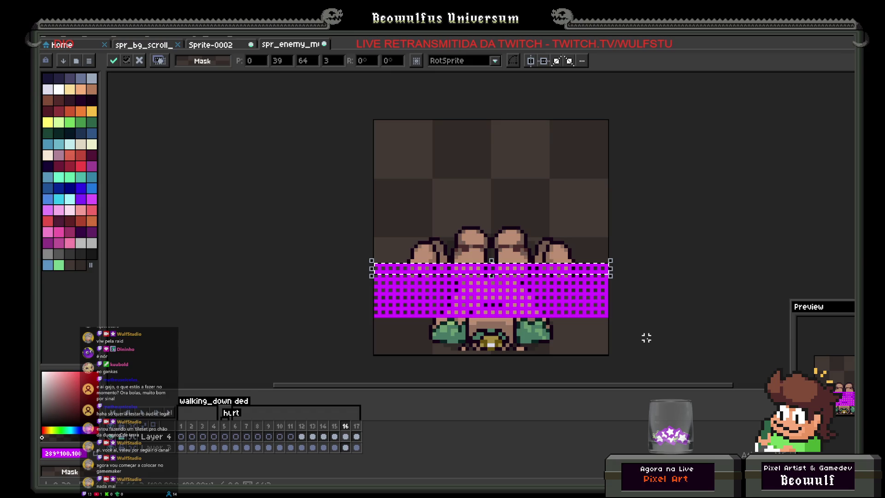
key("ctrl+d")
- Duplicate the magenta strip, place the copy at the sprite's edge, then select frames 12–16
mouse_move(382, 272)
left_mouse_down()
mouse_move(608, 310)
mouse_move(615, 319)
left_mouse_up()
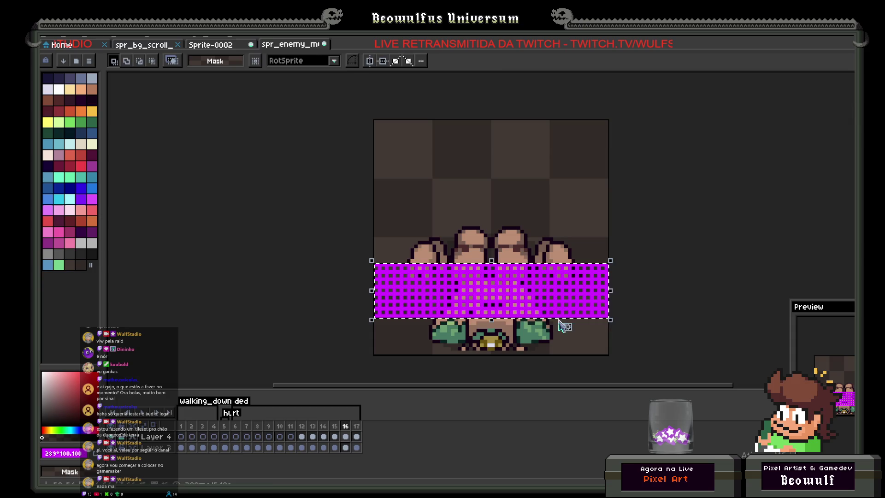
key("ctrl+c")
key("ctrl+v")
key("Up")
key("Up")
key("Up")
key("Up")
key("Up")
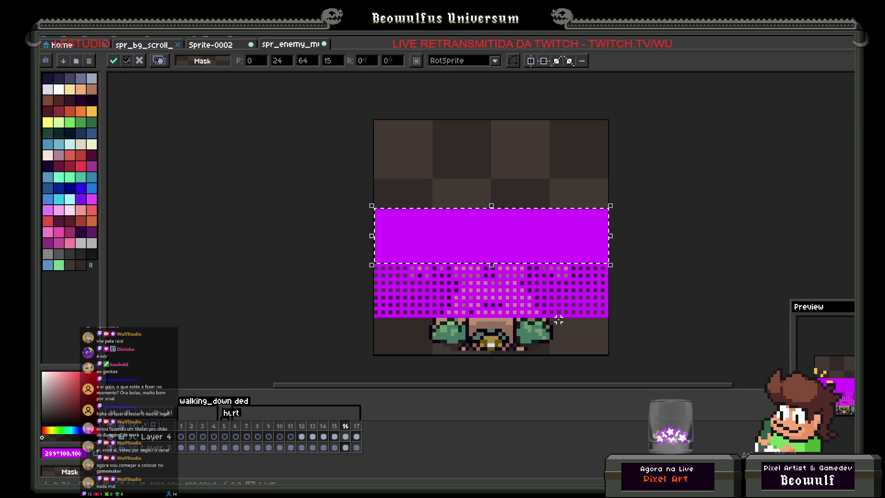
key("Up")
key("Up")
key("Up")
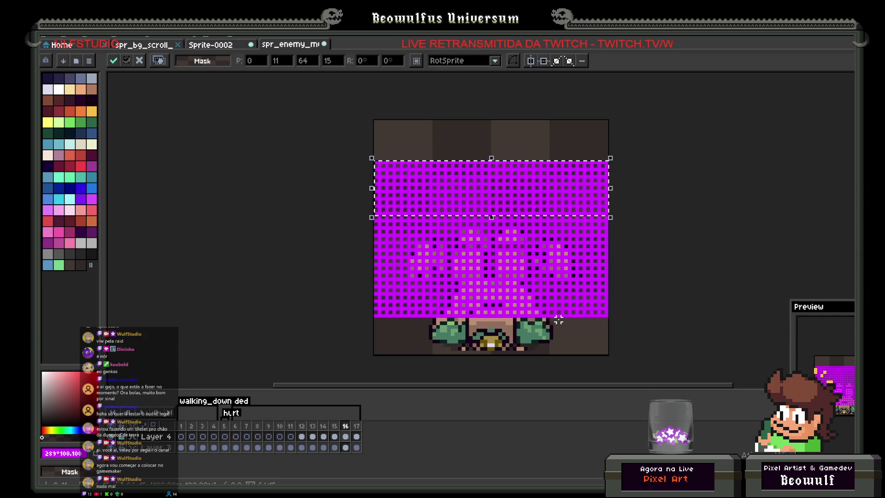
key("Up")
key("Up")
key("Up")
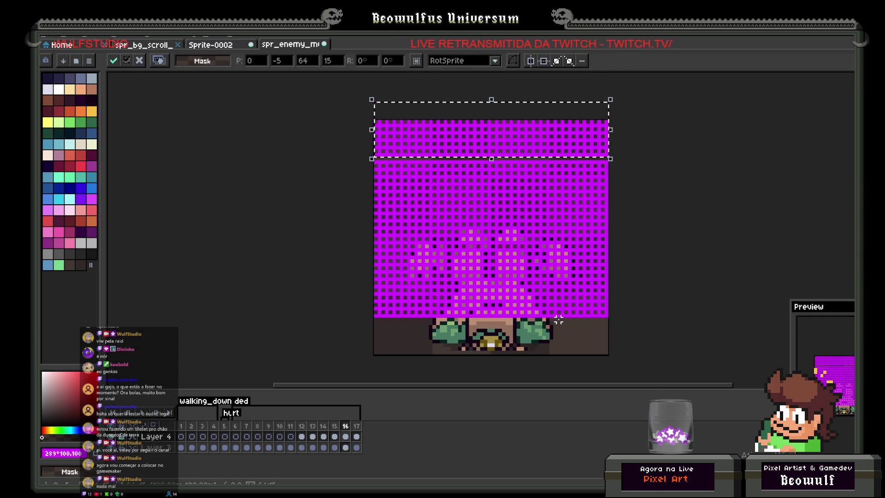
key("Down")
key("Down")
key("Down")
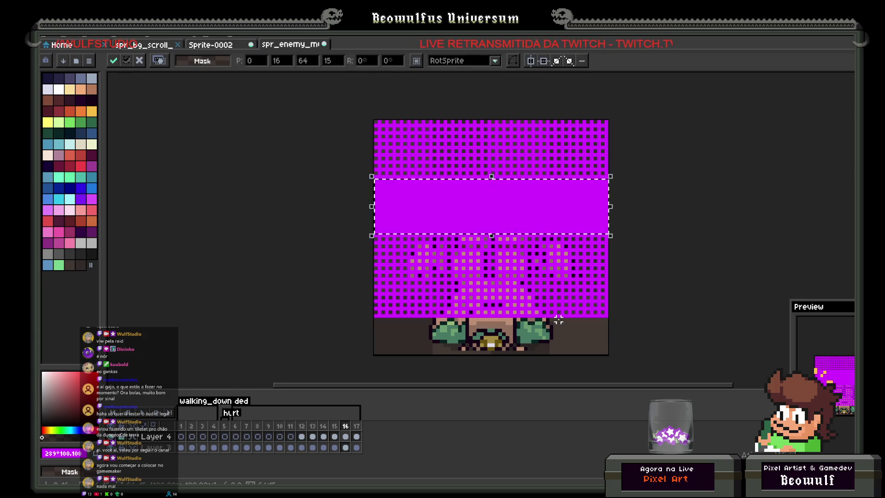
key("Up")
key("Up")
key("Up")
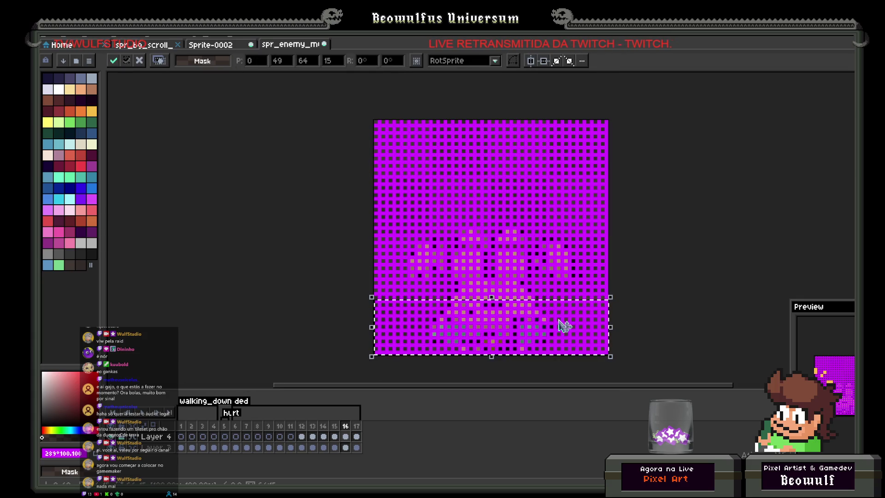
left_click(663, 257)
left_click_drag(301, 429, 351, 429)
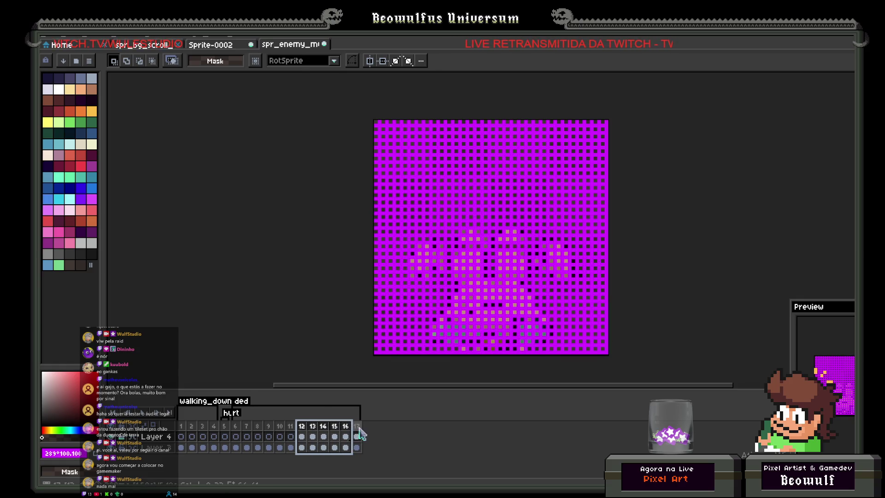
- Clear both the overlay and creature cels in frame 17
left_click(357, 436)
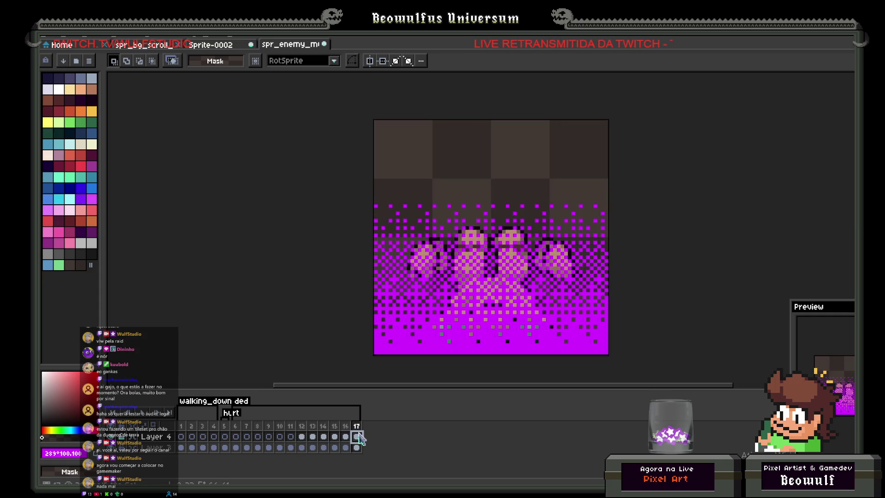
key("Delete")
left_click(358, 447)
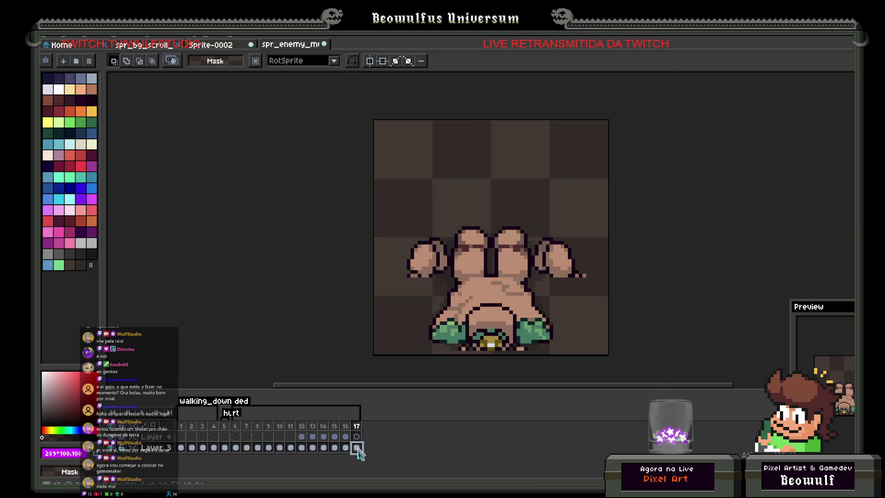
key("Delete")
- In frames 12 and 13, colour-range select the magenta and erase the creature beneath it
left_click(303, 438)
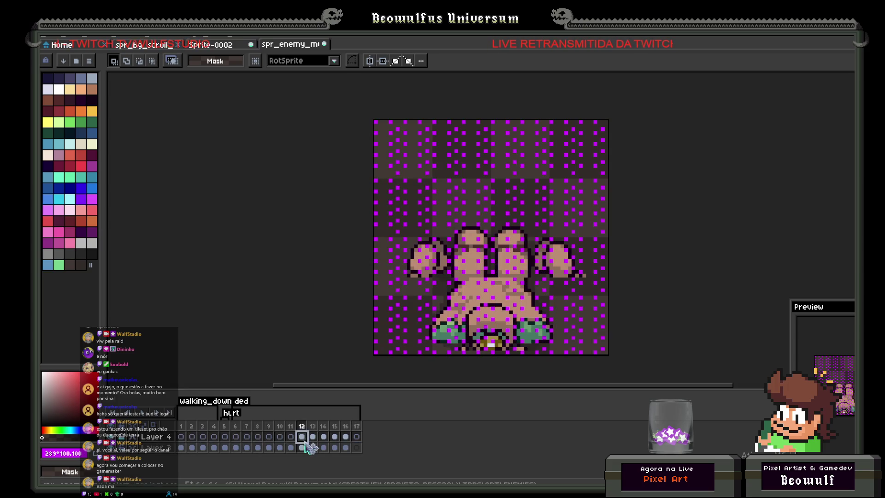
left_click(182, 35)
left_click(217, 98)
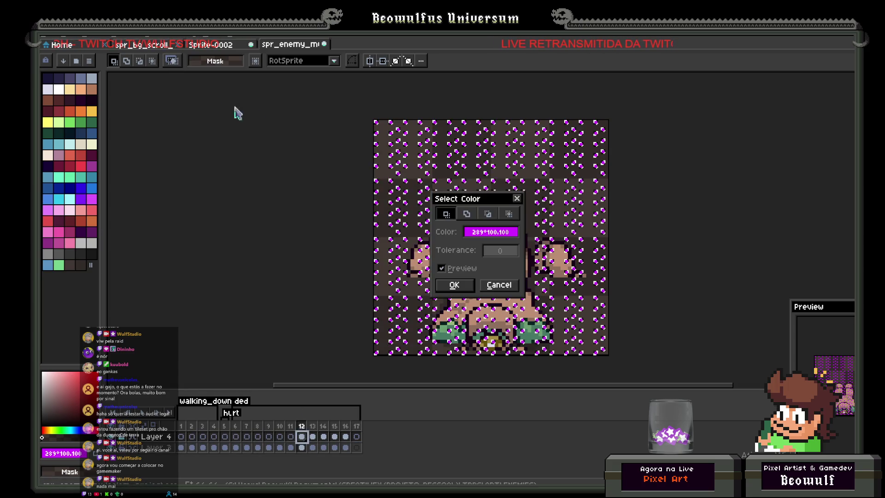
left_click(454, 285)
left_click(301, 447)
key("ctrl+d")
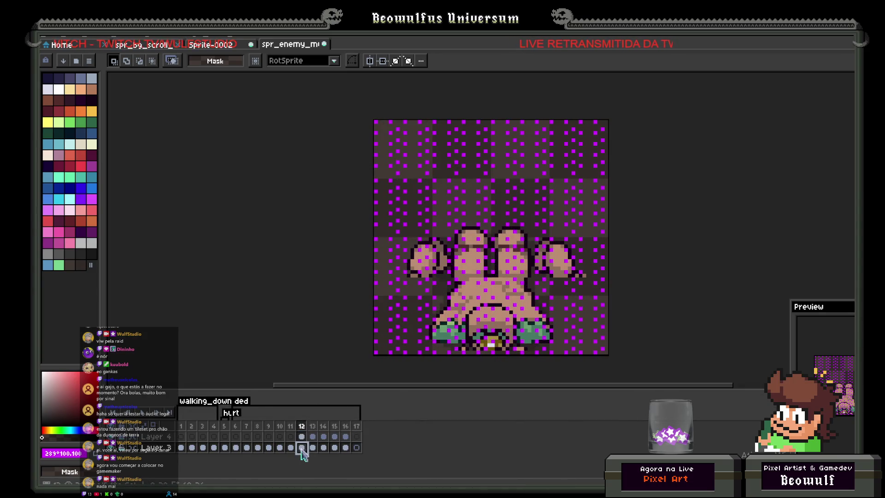
left_click(313, 437)
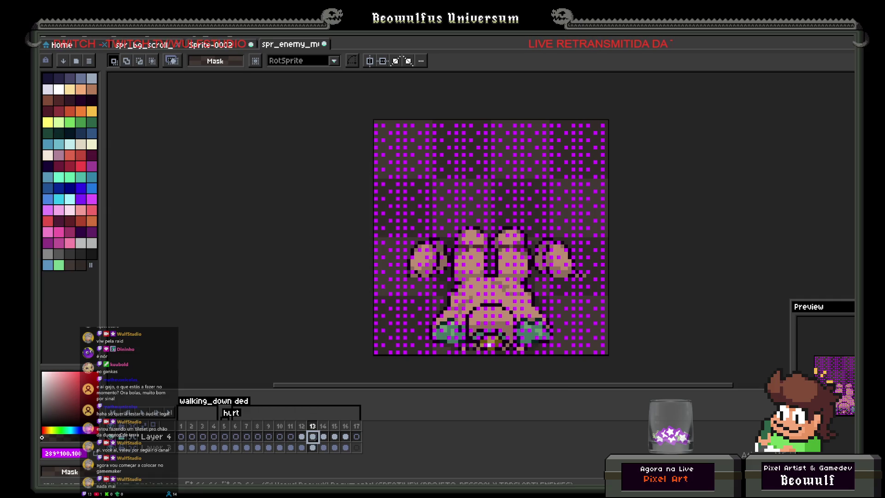
left_click(177, 33)
left_click(198, 92)
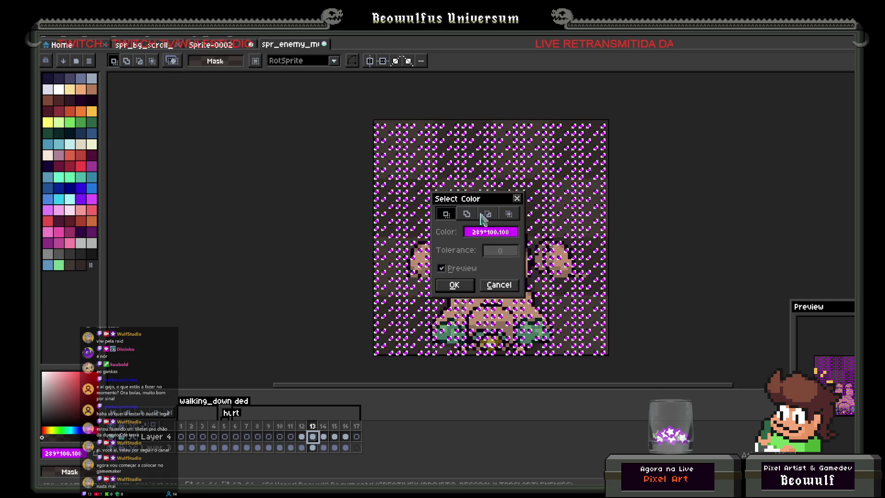
left_click(471, 286)
left_click(313, 448)
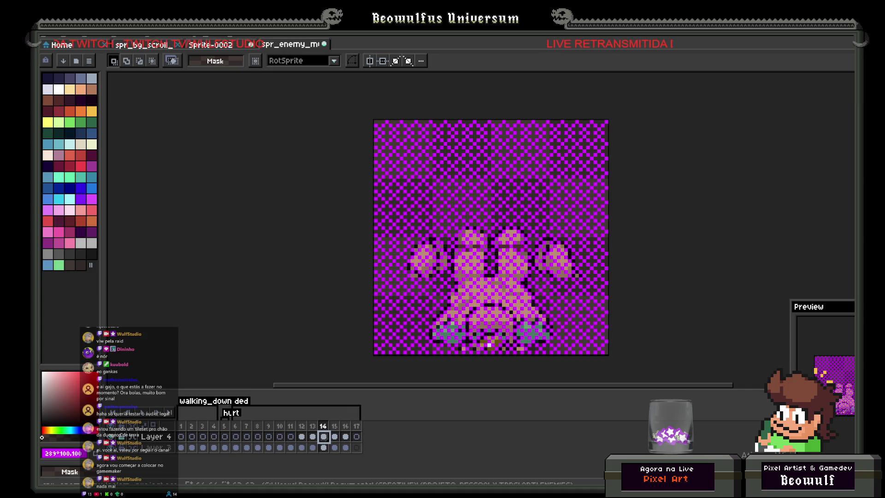
key("alt+s")
- Repeat the magenta colour-range selection and creature erase on frames 14 and 15
key("Down")
key("Down")
key("Return")
left_click(454, 285)
left_click(323, 447)
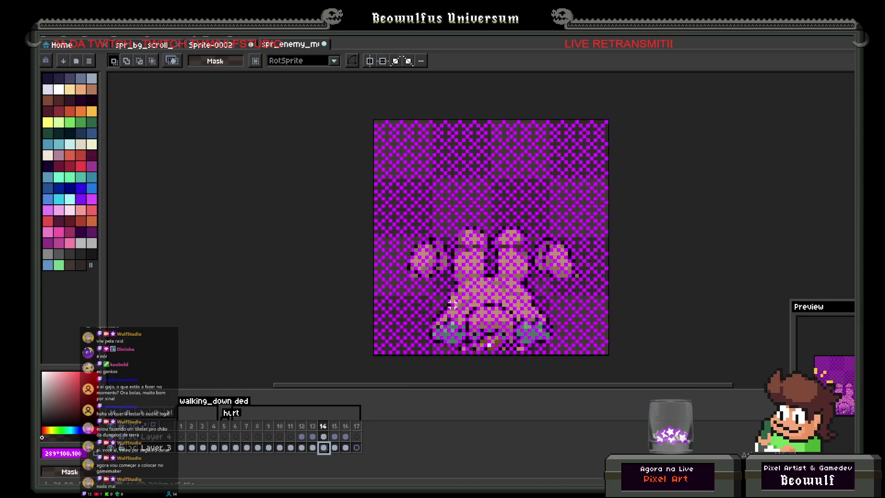
left_click(335, 437)
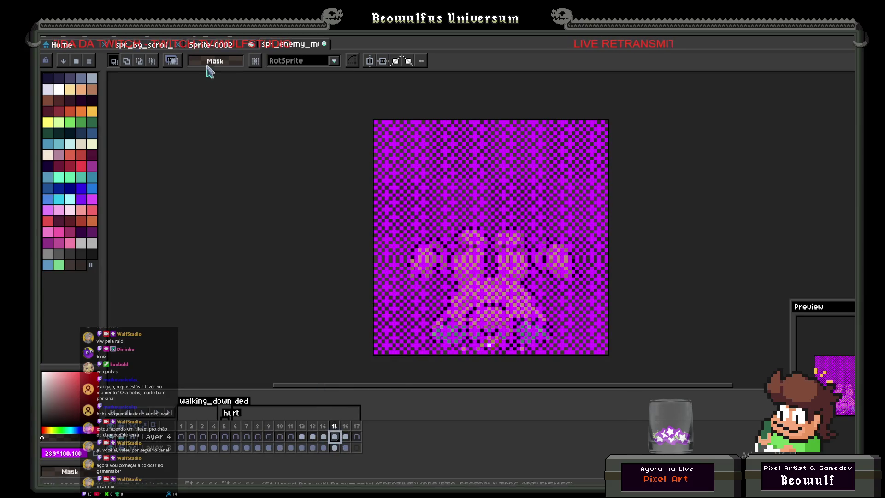
left_click(201, 40)
left_click(190, 94)
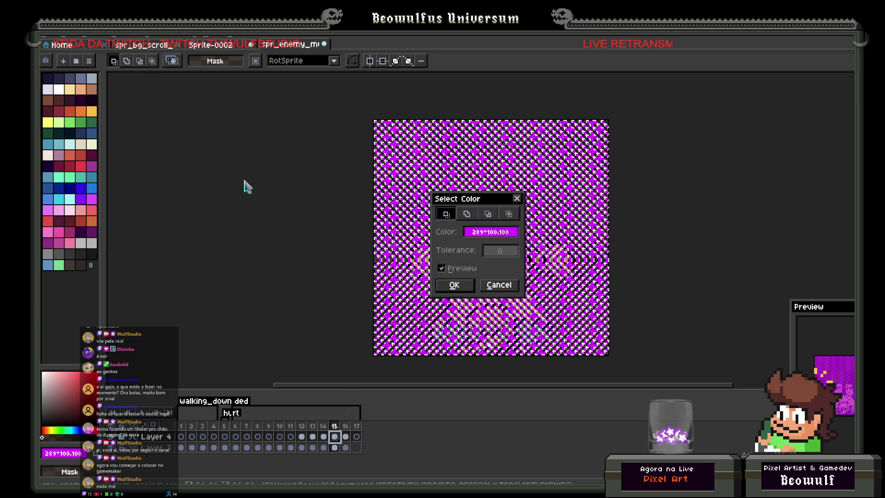
left_click(454, 285)
left_click(335, 447)
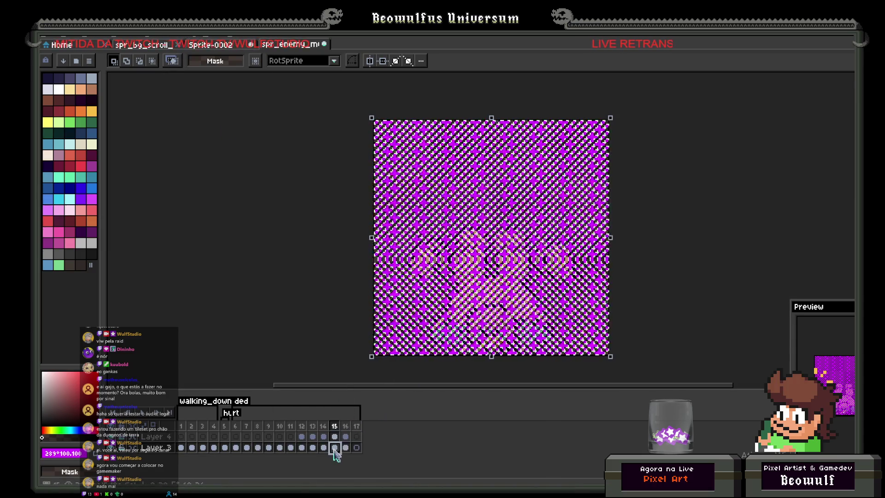
- Select the magenta by colour range on frame 16 and erase the creature beneath it
left_click(347, 447)
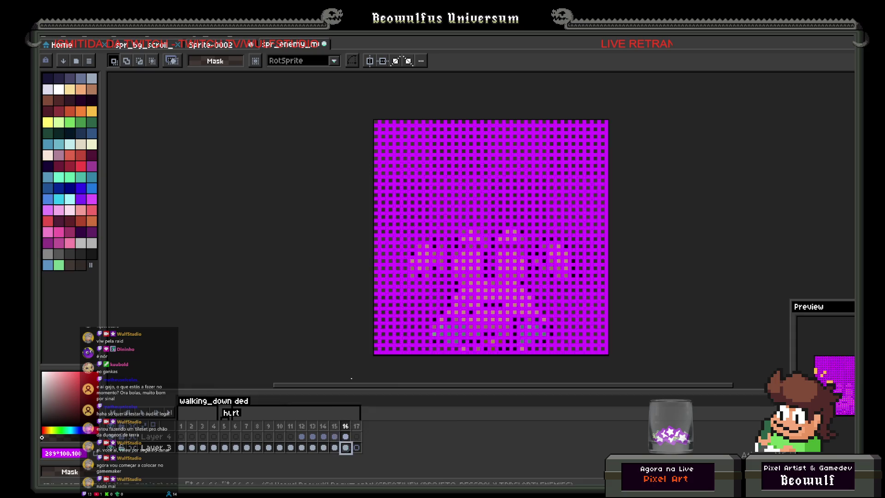
left_click(345, 437)
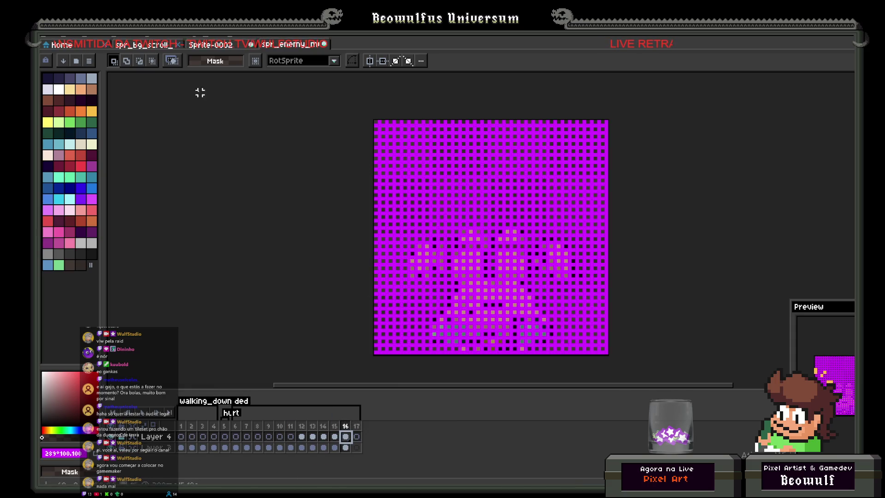
left_click(186, 41)
left_click(212, 92)
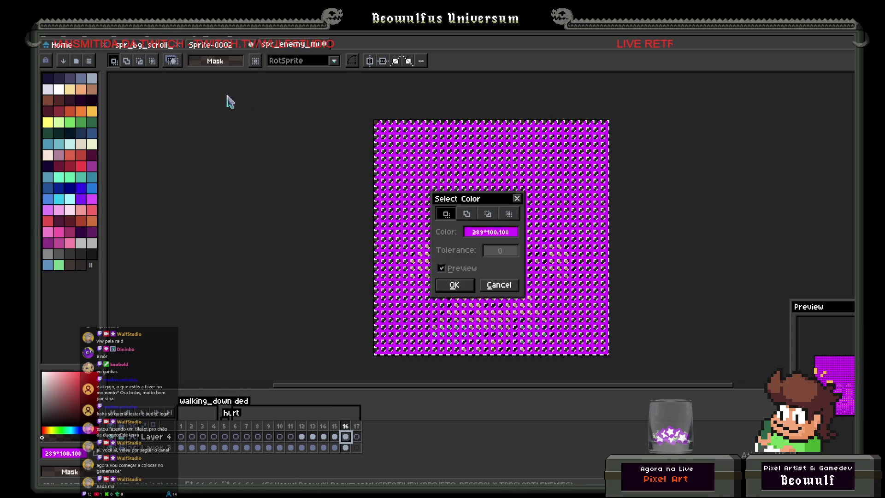
left_click(453, 283)
left_click(346, 448)
left_click(328, 343)
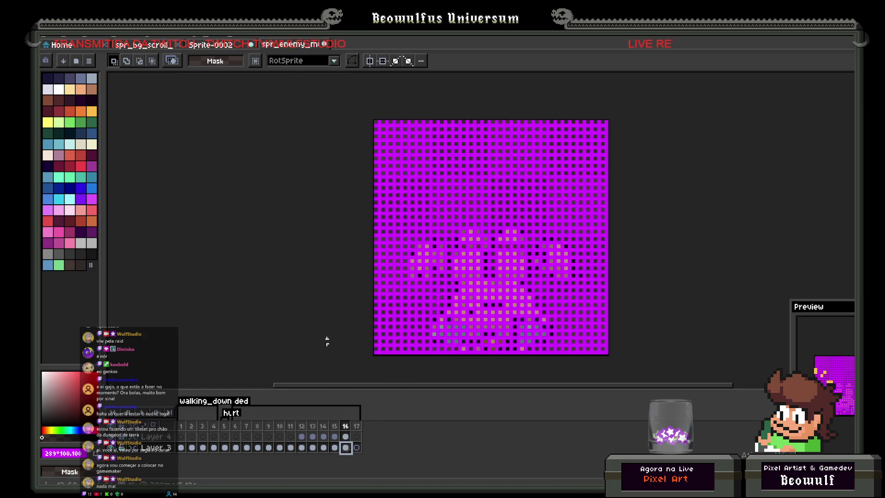
- Select the overlay cels in frames 12–16, then extend the selection to frames 6–17
left_click_drag(303, 438, 346, 437)
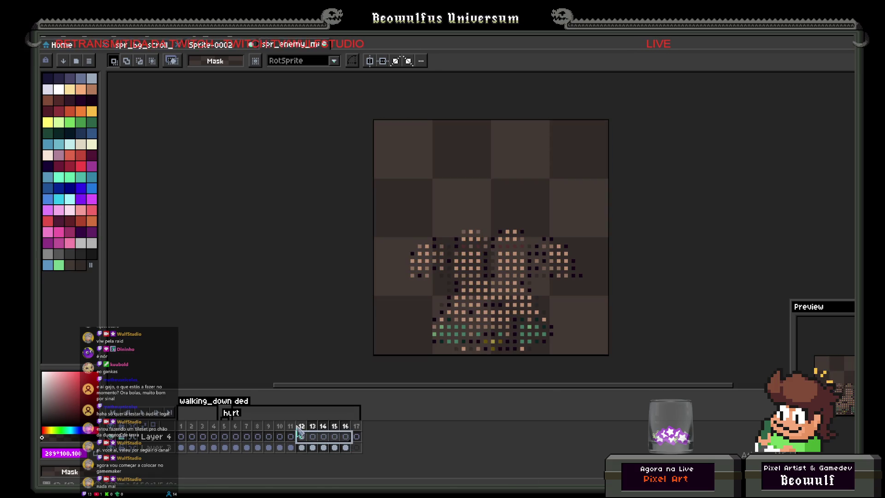
mouse_move(272, 428)
left_mouse_down()
mouse_move(372, 431)
mouse_move(233, 431)
mouse_move(373, 435)
left_mouse_up()
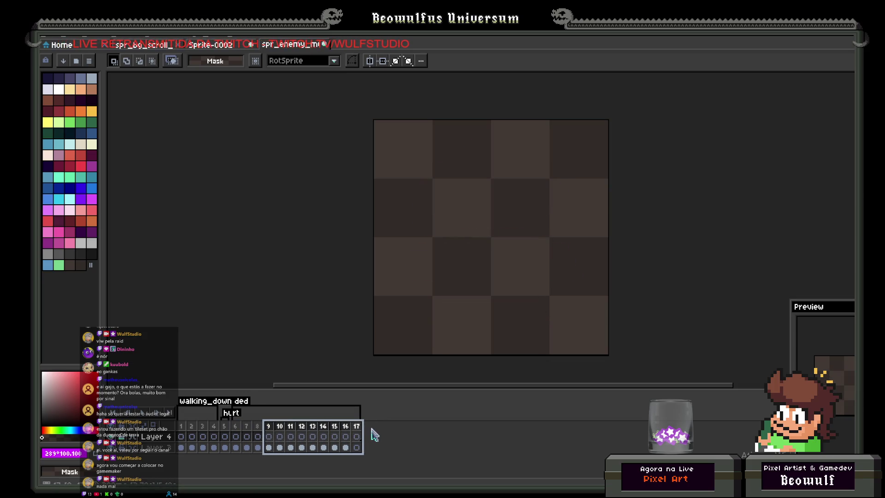
left_click_drag(238, 432, 419, 417)
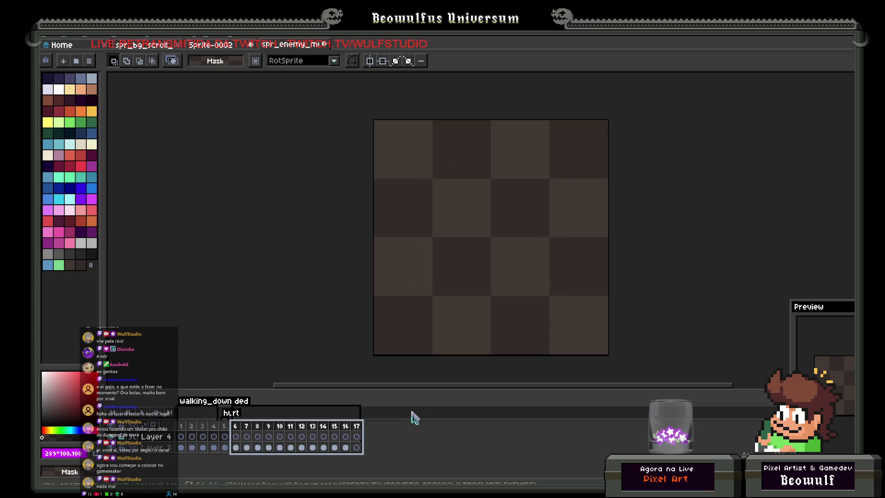
- Save the sprite and bring the ENEMIES folder window forward
left_click(50, 37)
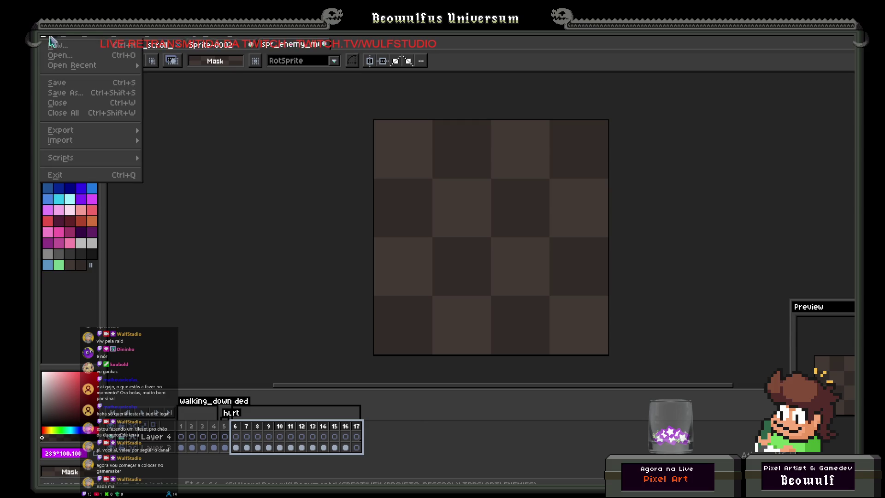
left_click(56, 84)
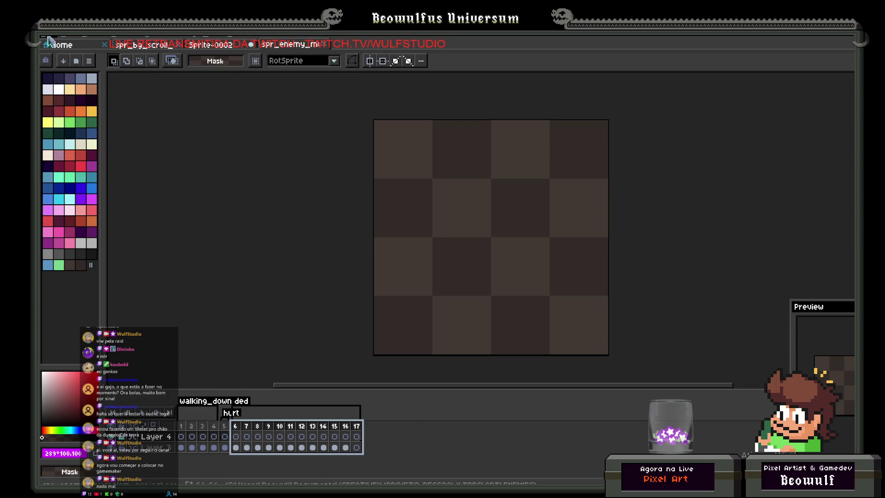
mouse_move(101, 496)
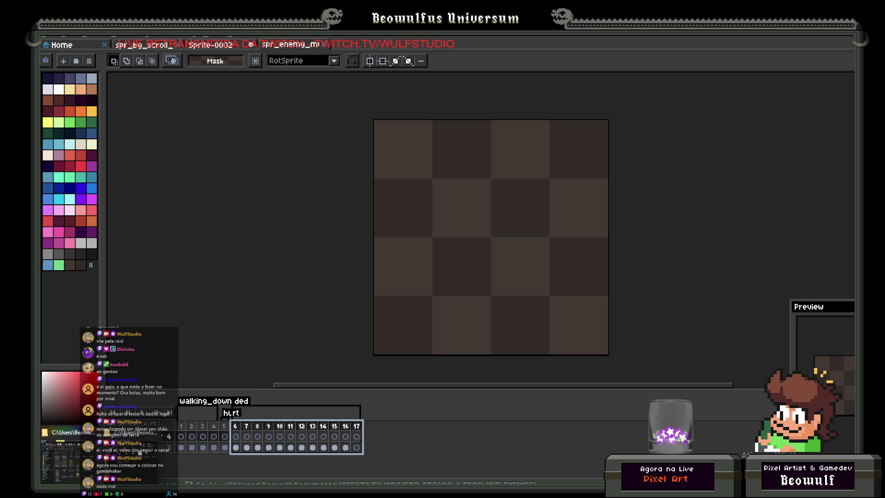
left_click(126, 469)
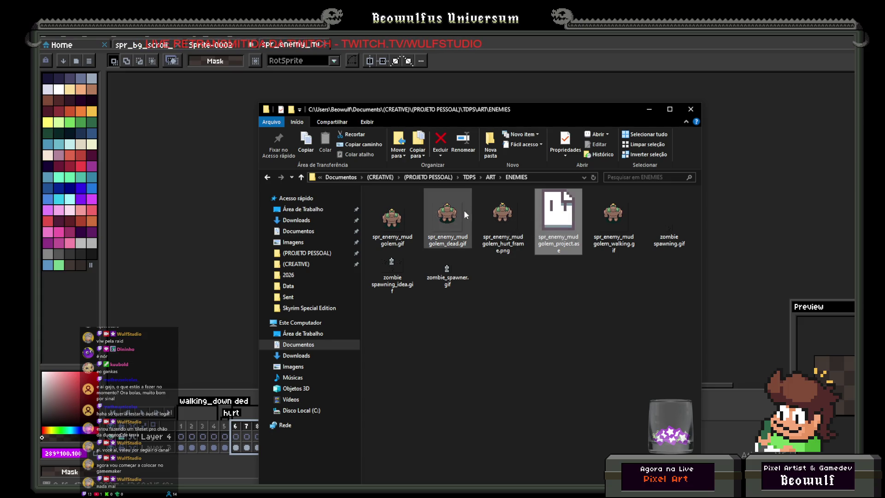
- Double-click spr_enemy_mud golem_dead.gif in the ENEMIES folder to load it in Aseprite
left_click(444, 219)
double_click(442, 220)
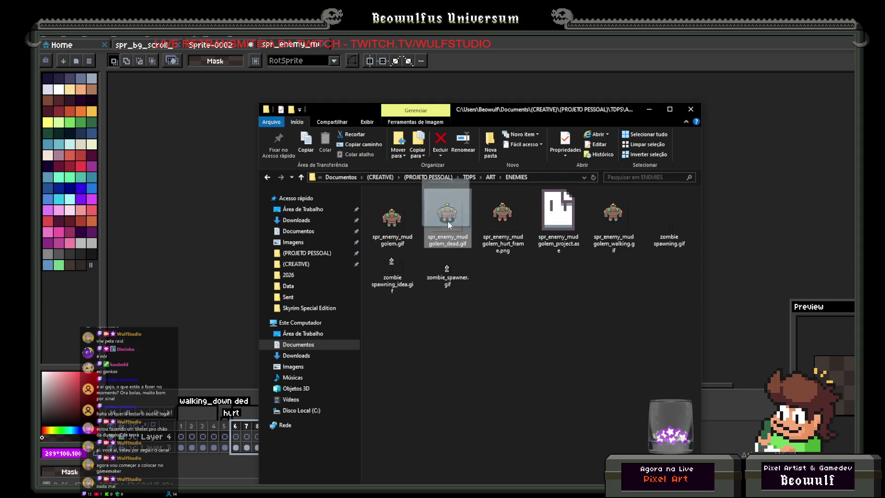
scroll(555, 214, "up", 1)
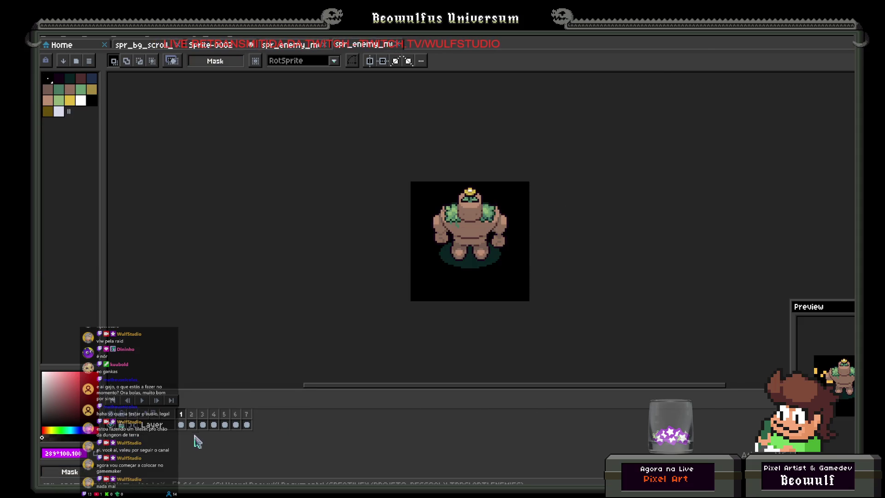
- Switch the golem sprite to RGB colour mode and load the default palette
left_click_drag(182, 418, 248, 424)
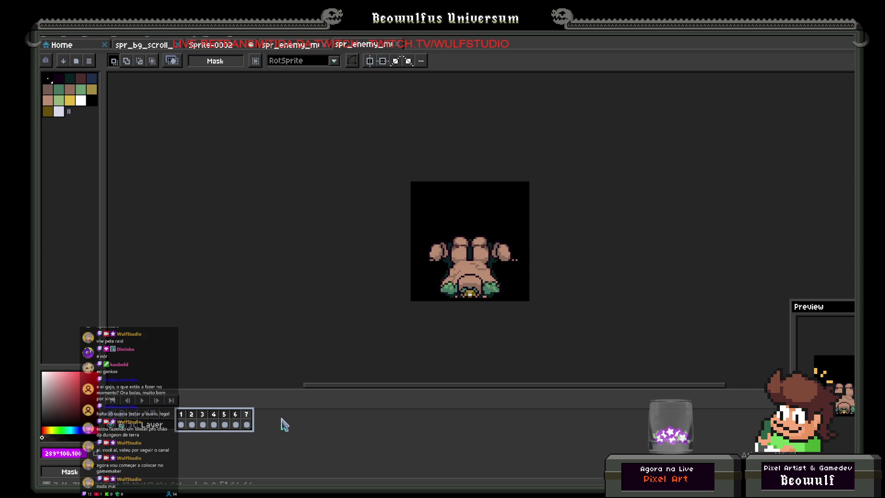
left_click(181, 420)
left_click_drag(181, 427, 267, 424)
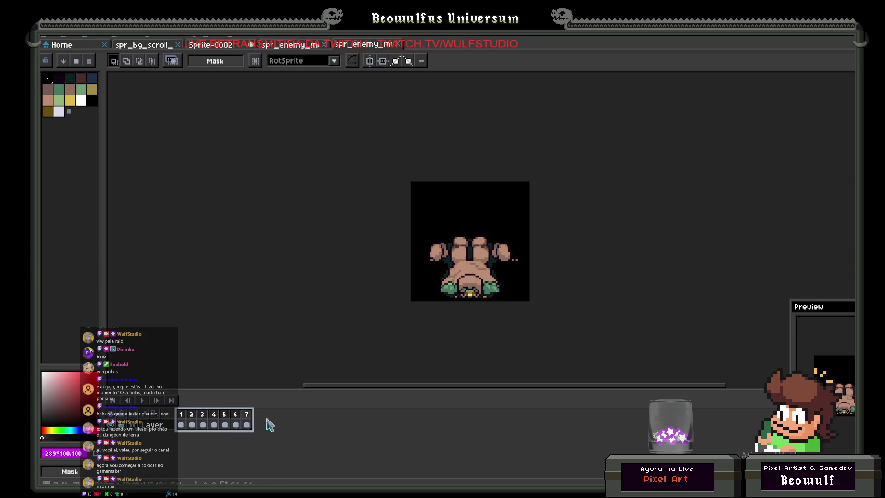
left_click(181, 418)
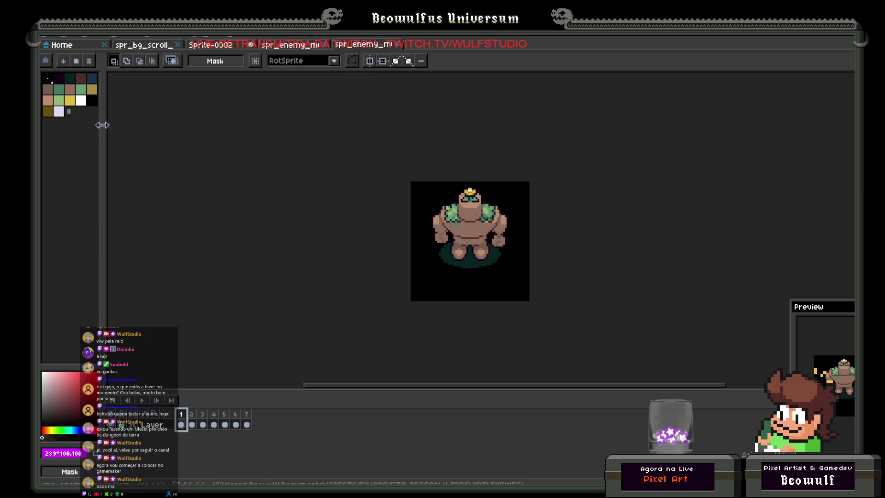
left_click(89, 60)
left_click(122, 225)
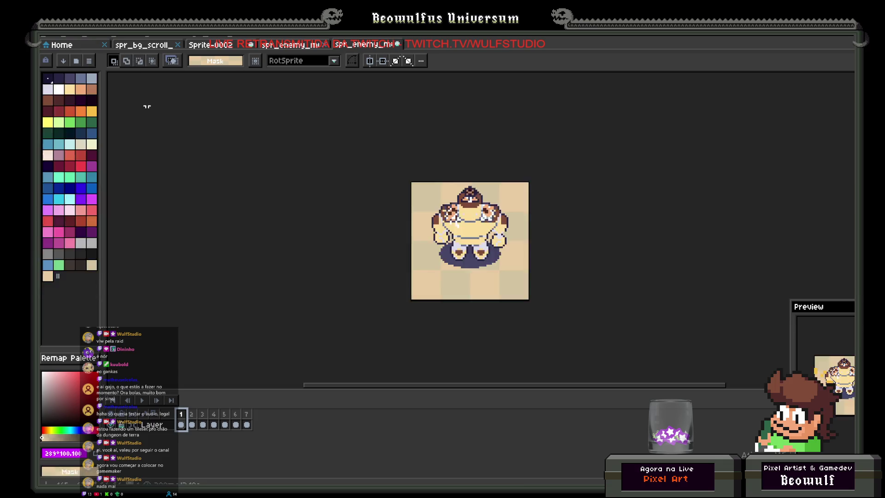
key("ctrl+z")
left_click(92, 38)
mouse_move(109, 55)
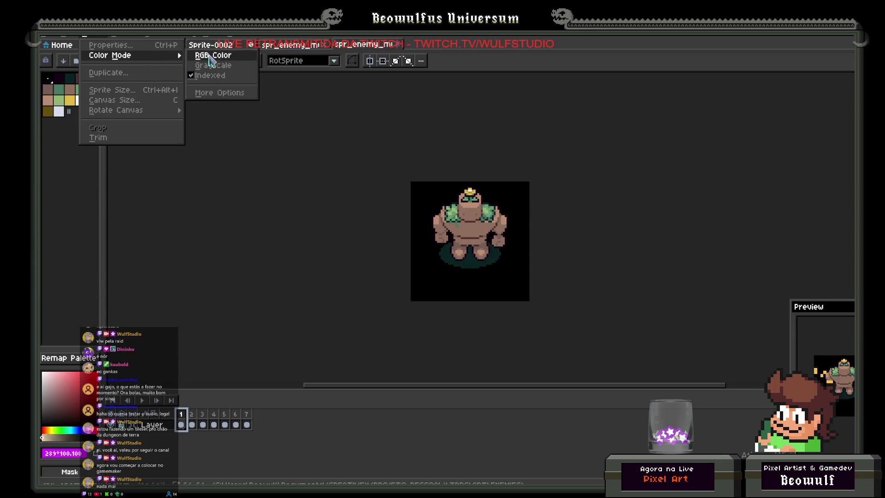
left_click(210, 59)
left_click(89, 61)
left_click(134, 230)
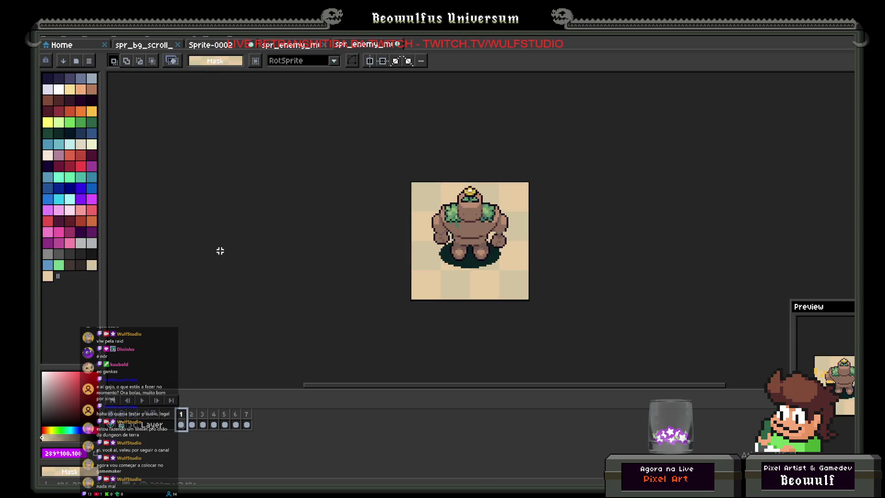
- Add empty frames to the golem animation so it runs to frame 13
mouse_move(183, 420)
left_mouse_down()
mouse_move(266, 427)
mouse_move(182, 420)
mouse_move(244, 423)
left_mouse_up()
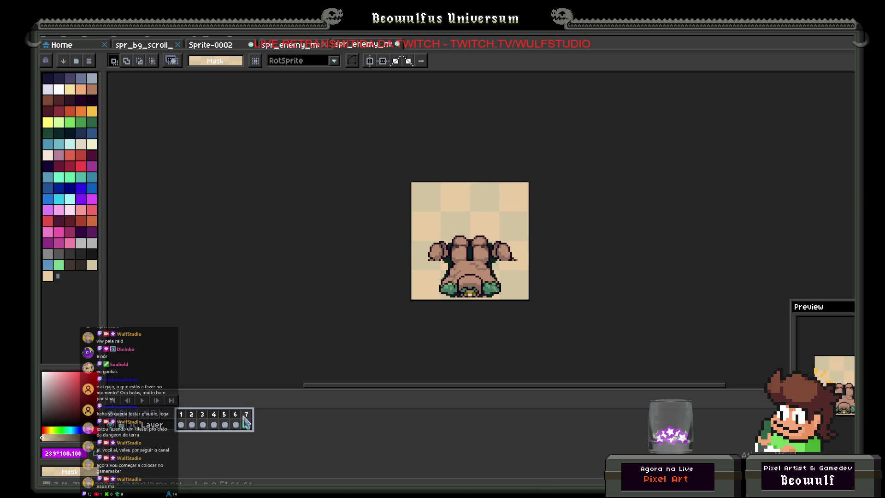
right_click(246, 414)
left_click(277, 427)
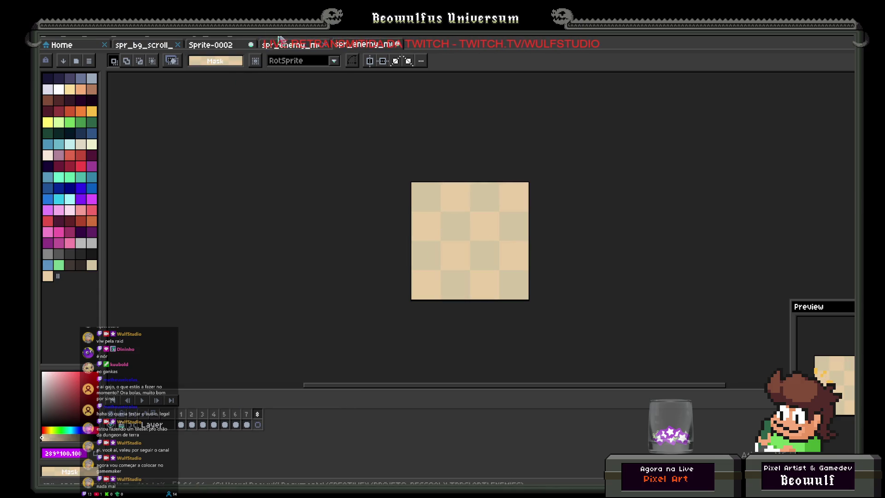
left_click(290, 45)
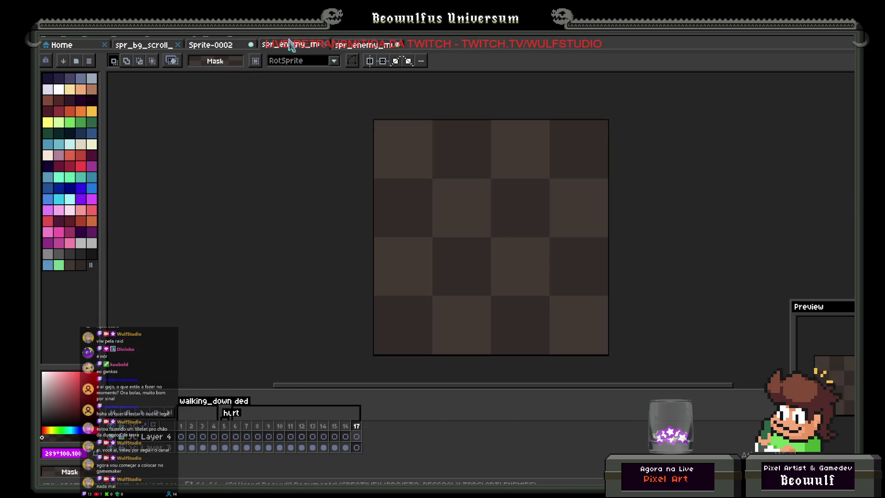
left_click(291, 448)
left_click(301, 448)
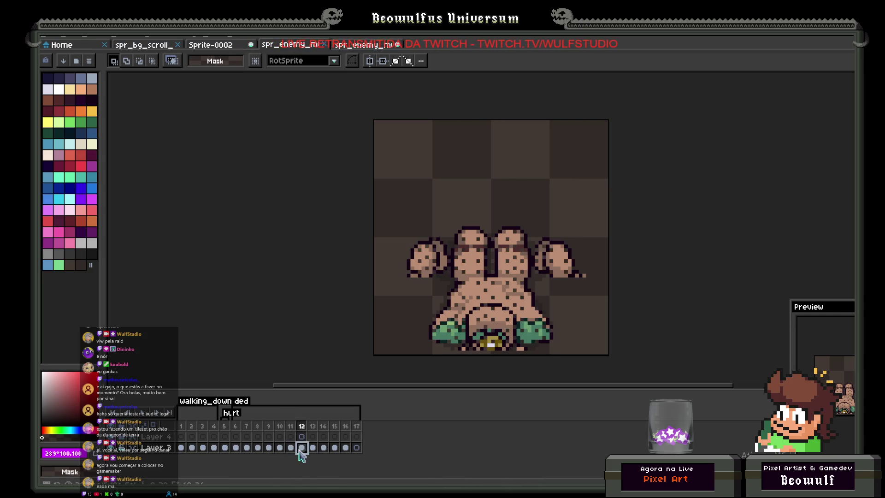
left_click_drag(304, 451, 360, 461)
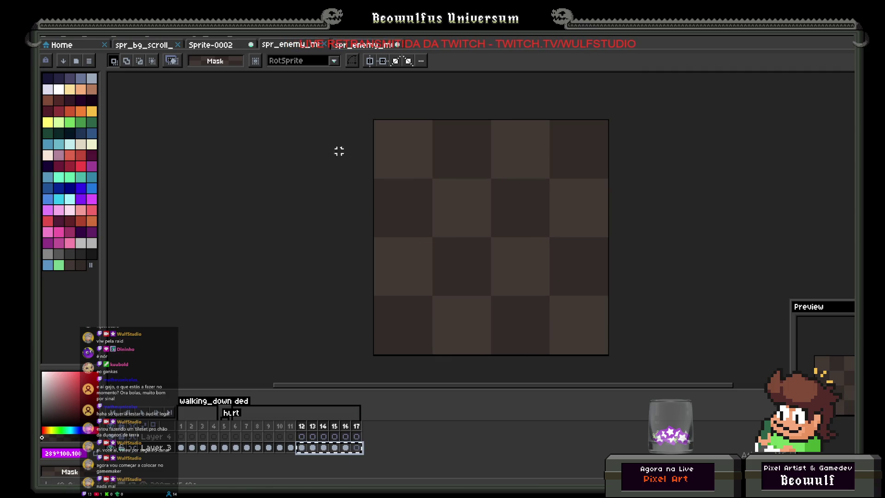
left_click(360, 45)
key("alt+n")
key("alt+n")
key("alt+n")
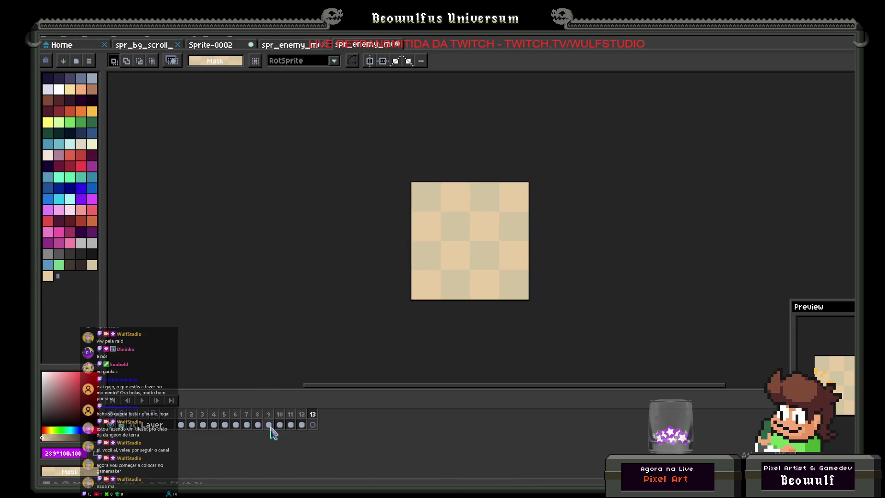
left_click_drag(245, 420, 317, 425)
left_click_drag(181, 422, 320, 422)
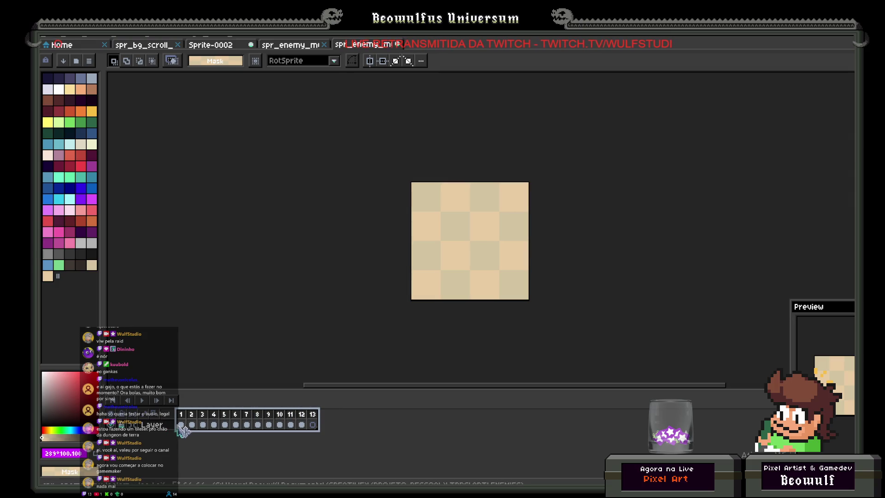
left_click_drag(180, 425, 349, 424)
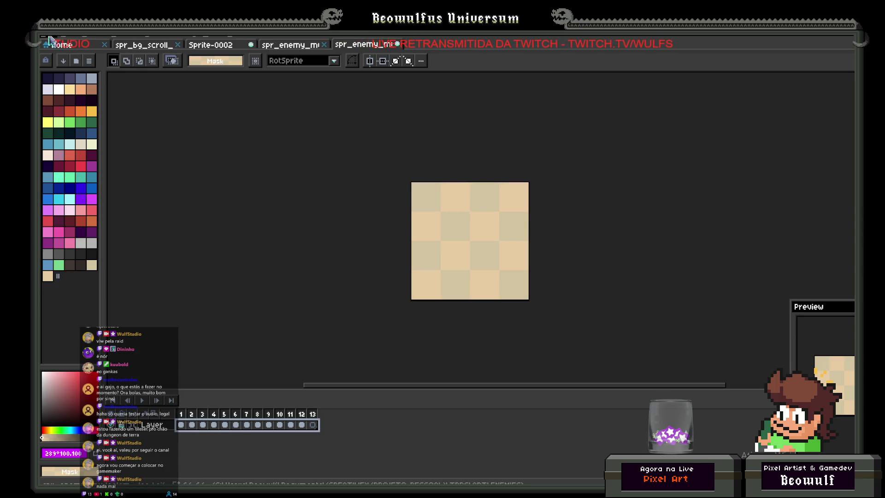
- Save the golem sprite, then move to GameMaker's rm_level_02 room view
left_click(51, 39)
left_click(58, 83)
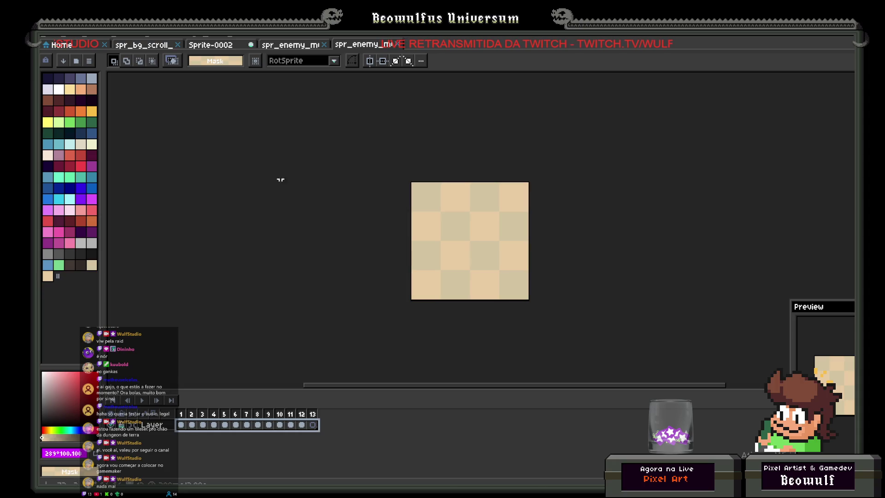
left_click(287, 48)
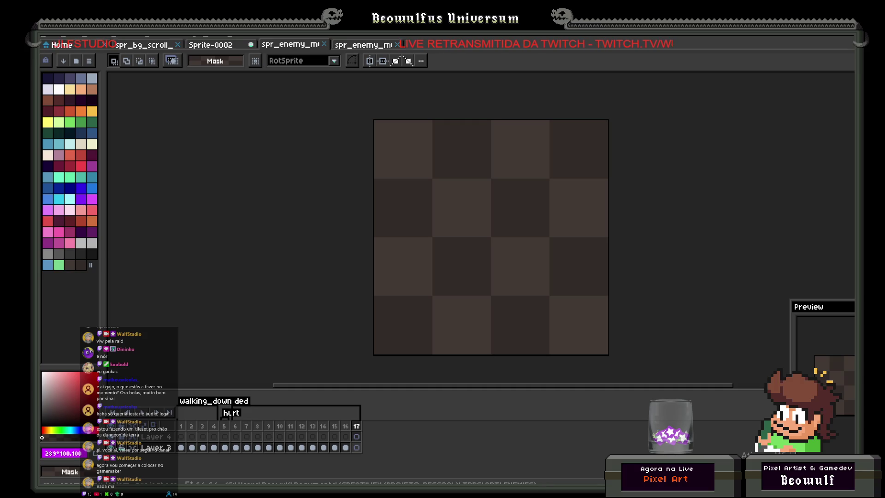
key("alt+Tab")
left_click_drag(462, 280, 441, 358)
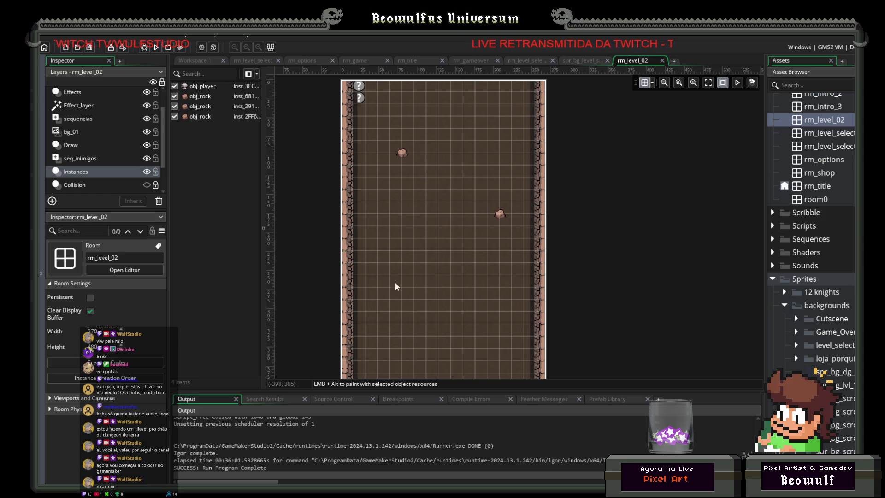
- Compile and launch the ShmupQuest game, then highlight Options on its title menu
scroll(469, 287, "down", 5)
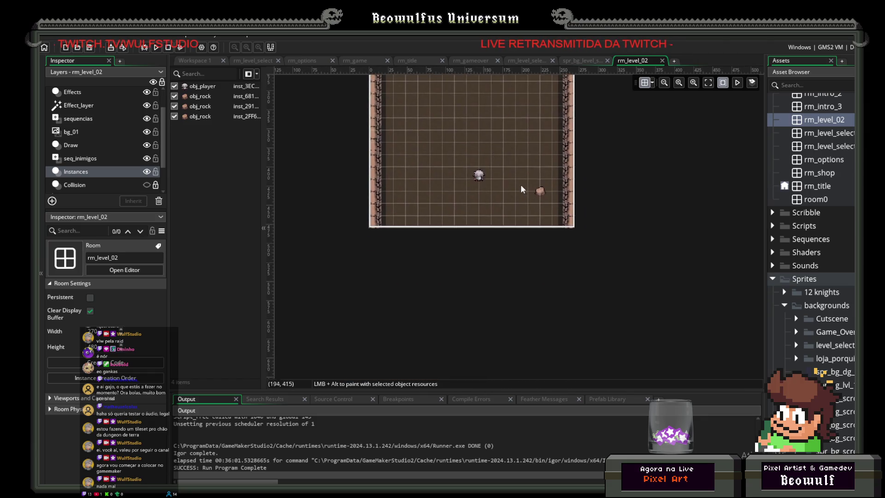
scroll(333, 118, "up", 3)
left_click(156, 47)
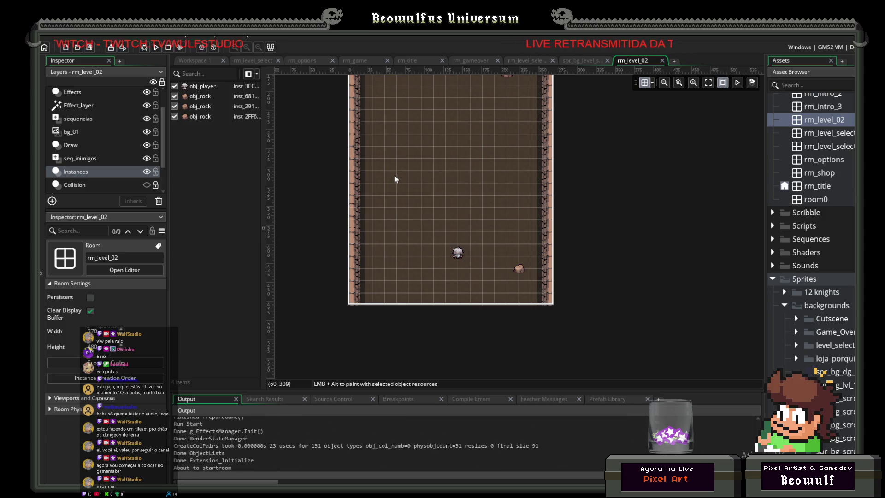
key("Down")
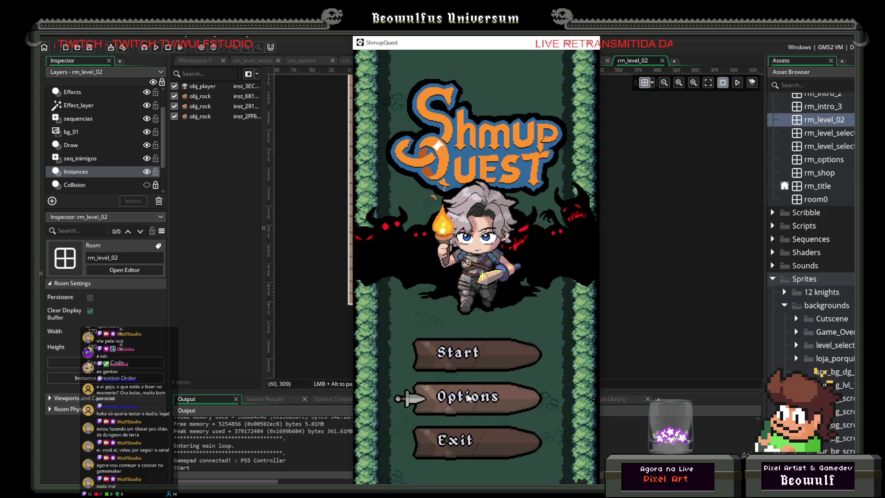
- Visit the Options screen, return to the title screen and start the game
key("Up")
key("Return")
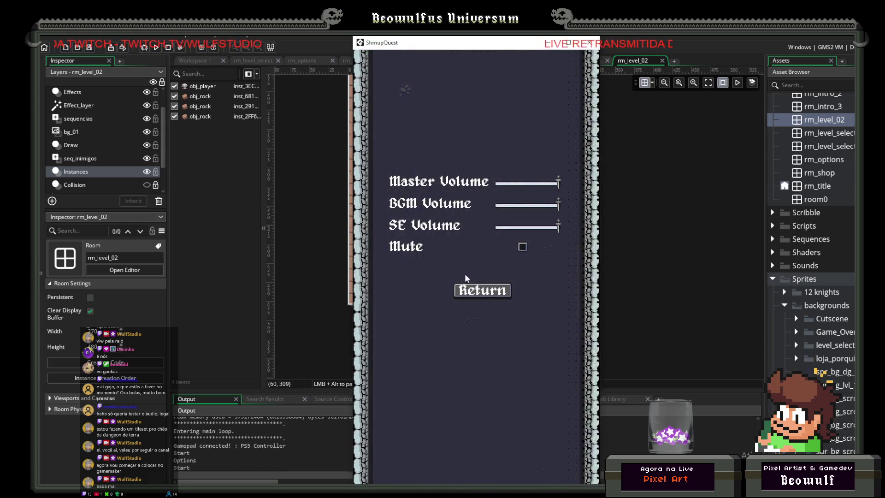
left_click(483, 293)
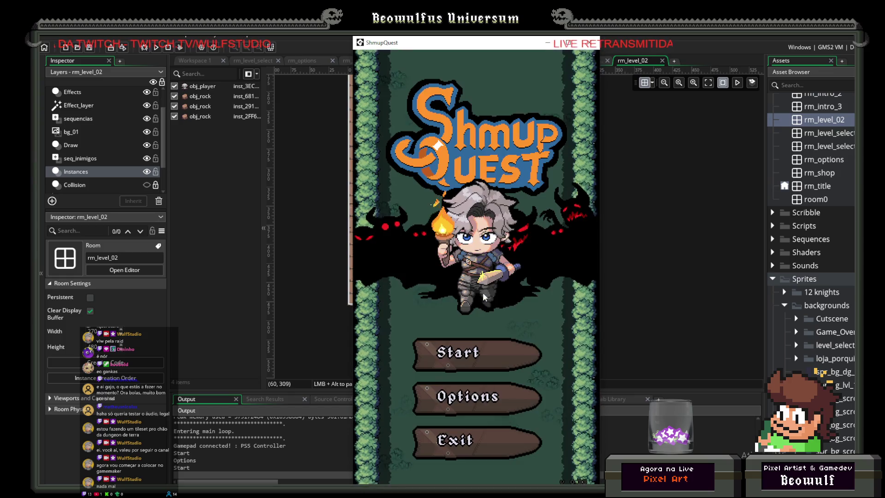
left_click(494, 348)
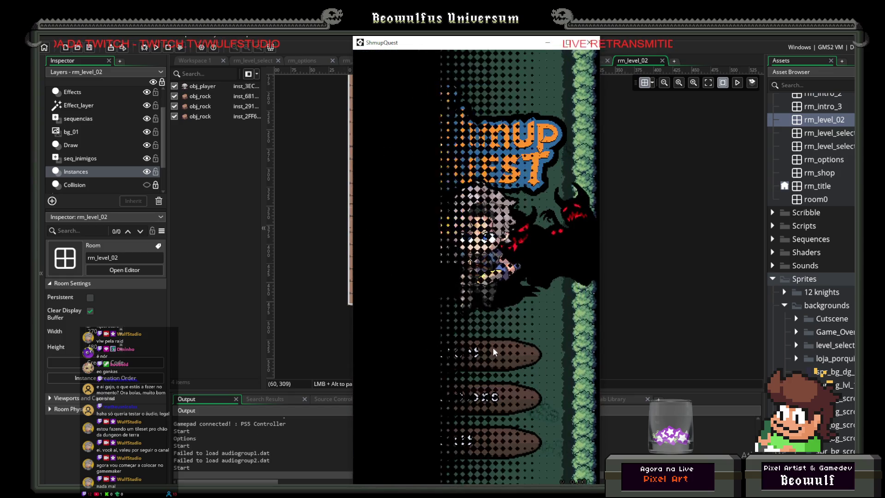
- Walk the hero to the hub's notice board and start Level_01
key("Up")
key("Left")
key("Down")
key("Right")
key("Up")
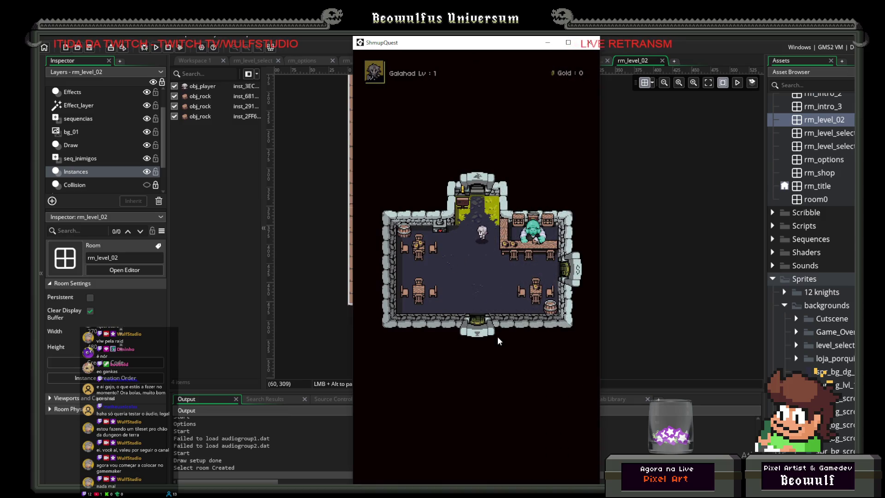
key("Up")
key("Left")
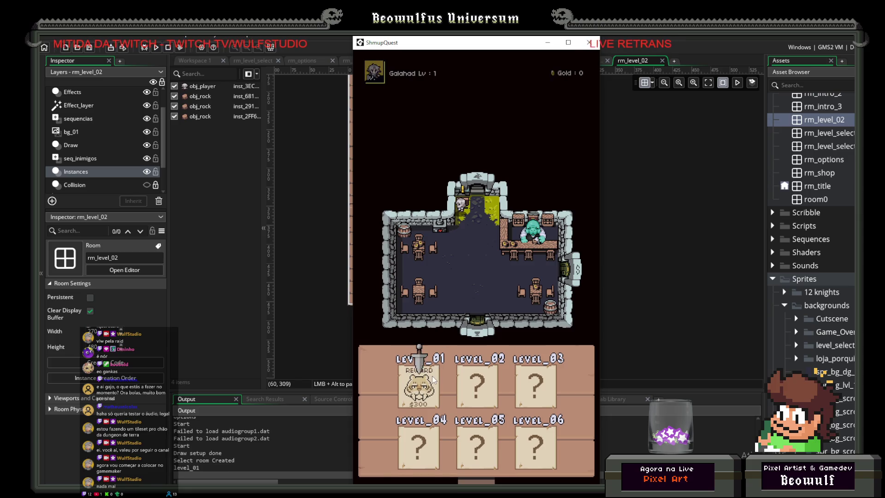
left_click(433, 379)
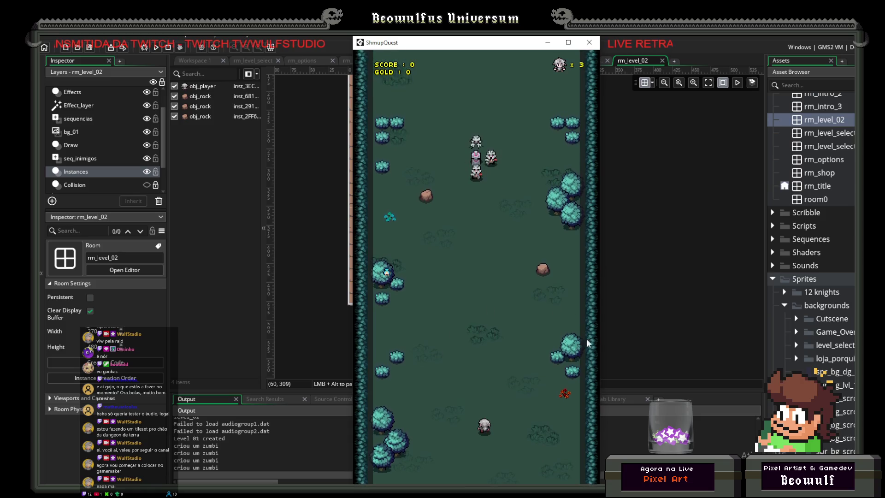
- Fly the knight around the forest stage, shooting bats and collecting scattered coins
key("Up")
key("Up")
key("Left")
key("Down")
key("Up")
key("Left")
key("Right")
key("Left")
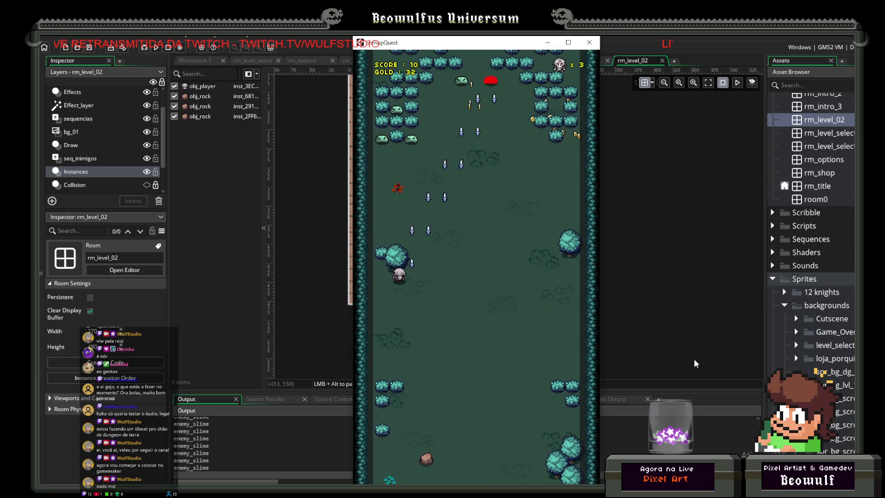
key("Right")
key("Up")
key("Up")
key("Right")
key("Right")
key("Down")
key("Left")
key("Up")
key("Left")
key("Up")
key("Down")
key("Right")
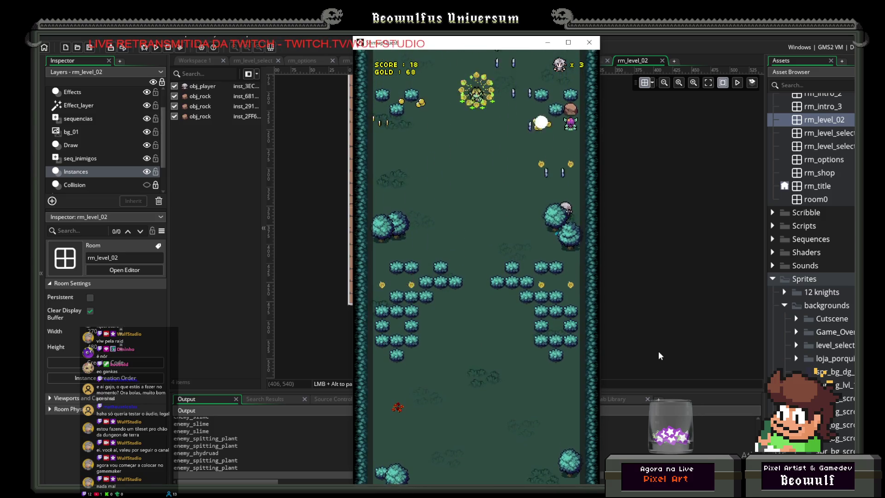
key("Left")
key("Down")
key("Up")
key("Right")
key("Left")
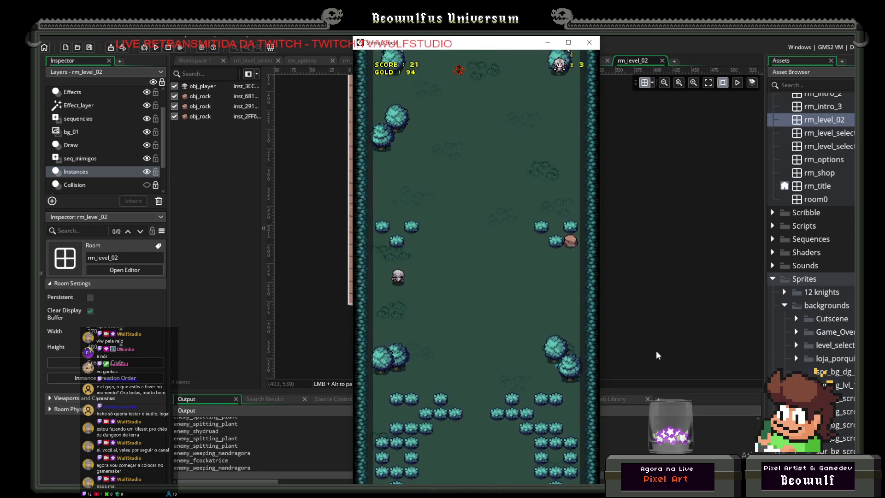
- Keep firing while weaving the knight past enemies to gather more gold
key("space")
key("Up")
key("Right")
key("Down")
key("Up")
key("Left")
key("Down")
key("Right")
key("Down")
key("Left")
key("Up")
key("Right")
key("Left")
key("Down")
key("Up")
key("Right")
key("Left")
key("Down")
key("Down")
key("Right")
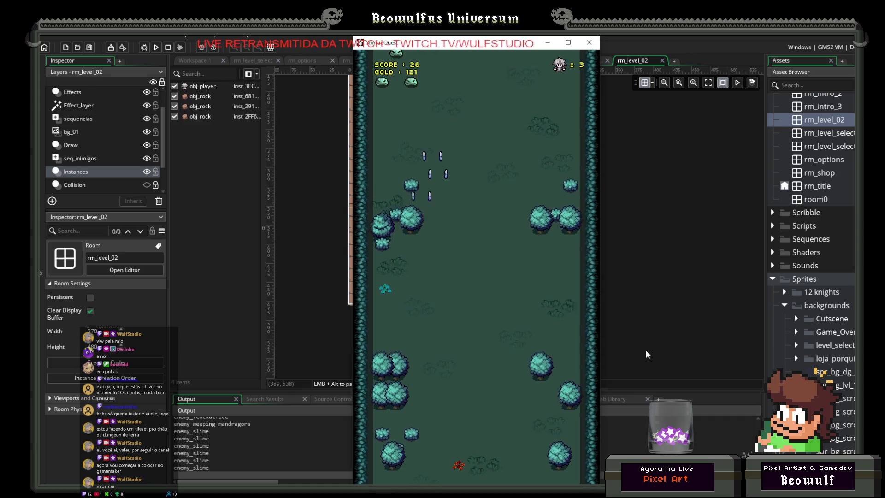
key("Up")
key("Right")
key("Up")
key("Left")
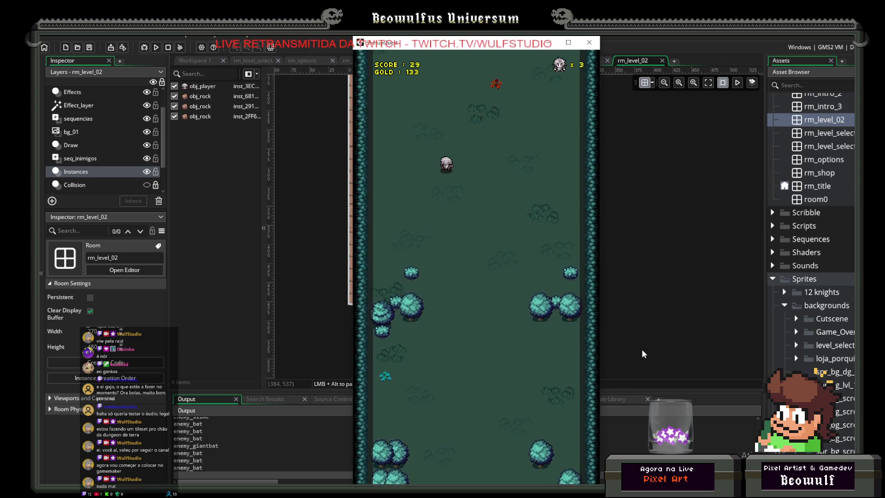
- Attack bats on the far left, then dodge enemy shots while collecting gold
key("Left")
key("Up")
key("Down")
key("Right")
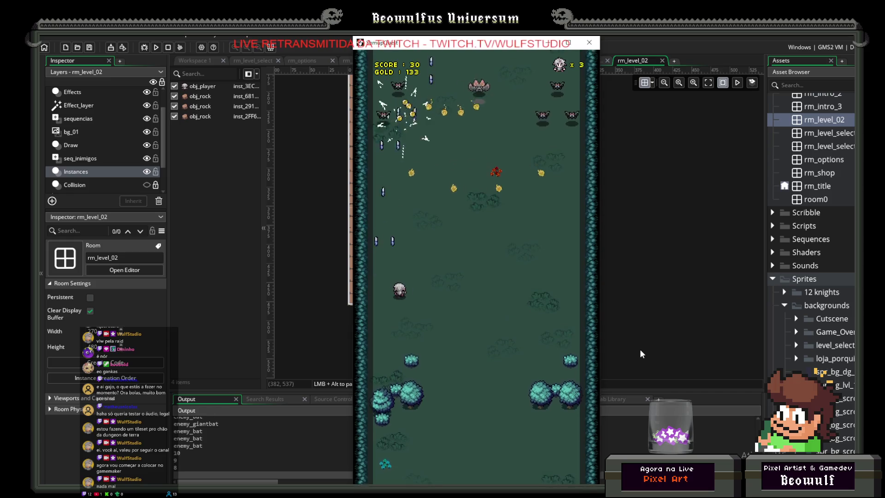
key("Right")
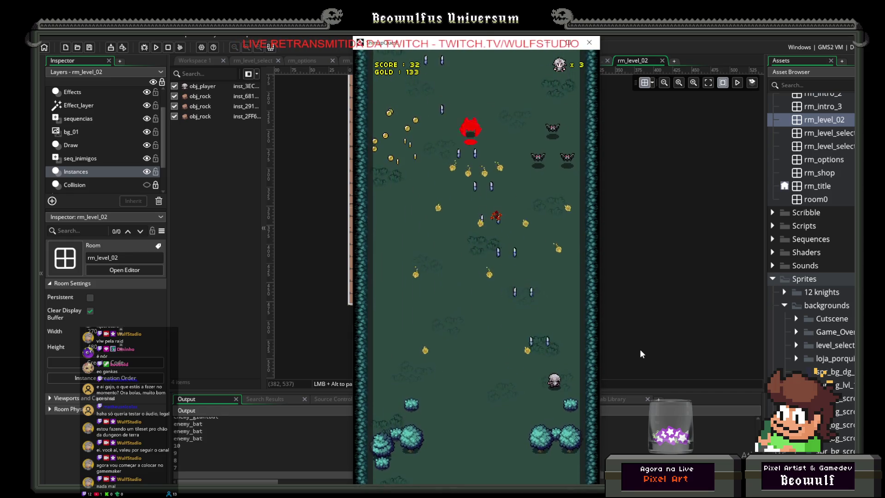
key("Left")
key("Left")
key("Up")
key("Right")
key("Left")
key("Down")
key("Left")
key("Down")
key("Right")
key("Up")
key("Right")
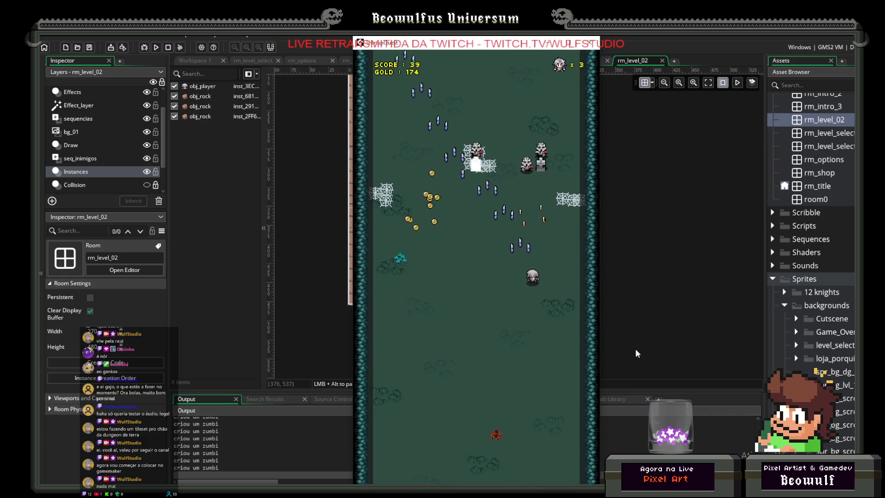
key("Left")
key("Down")
key("Left")
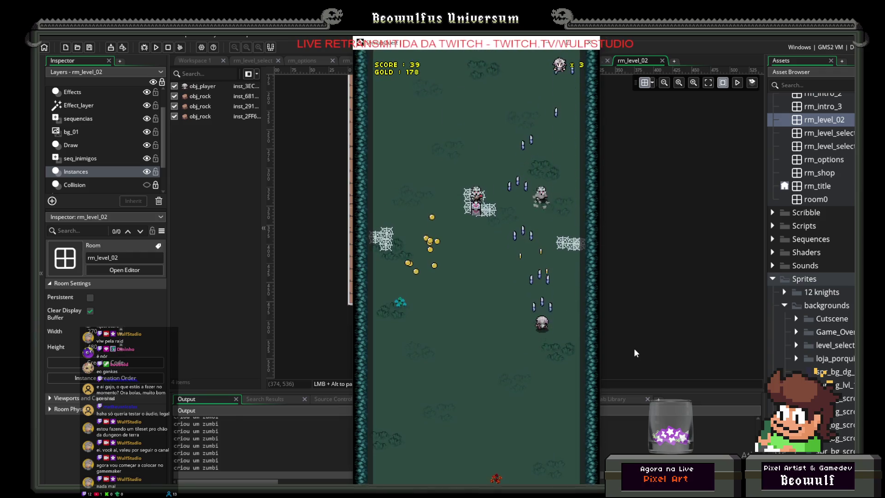
key("Up")
key("Down")
key("Right")
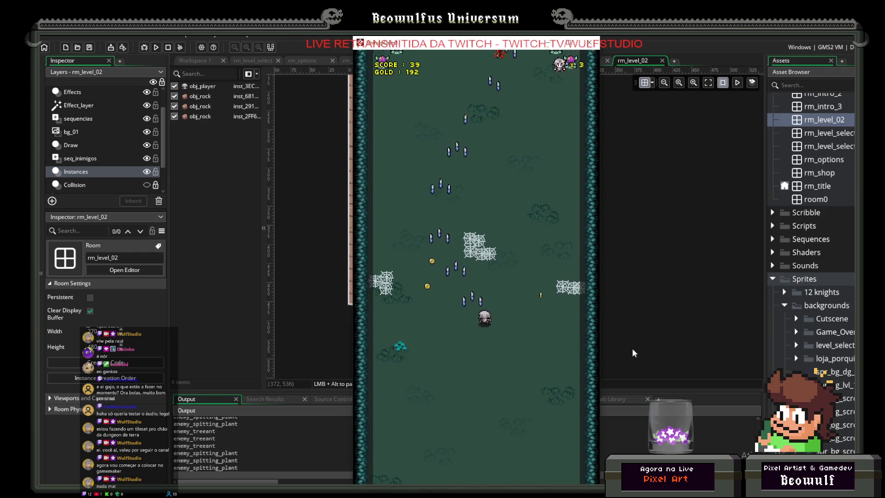
key("Left")
key("Left")
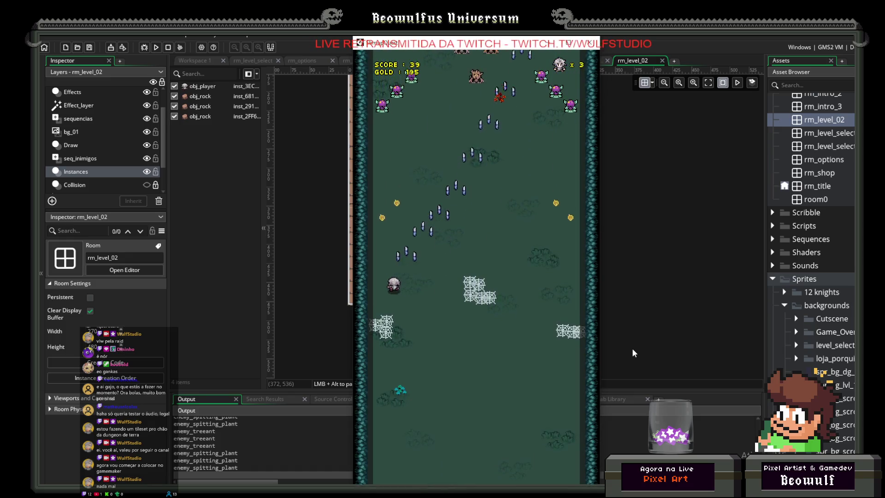
- Push the ship up the screen while firing, reaching score 48 and 231 gold
key("Right")
key("Up")
key("Right")
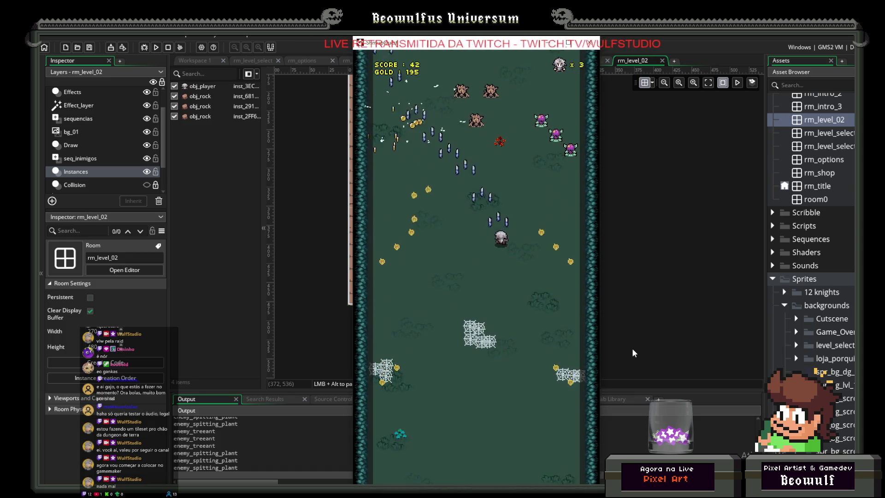
key("Down")
key("Left")
key("Down")
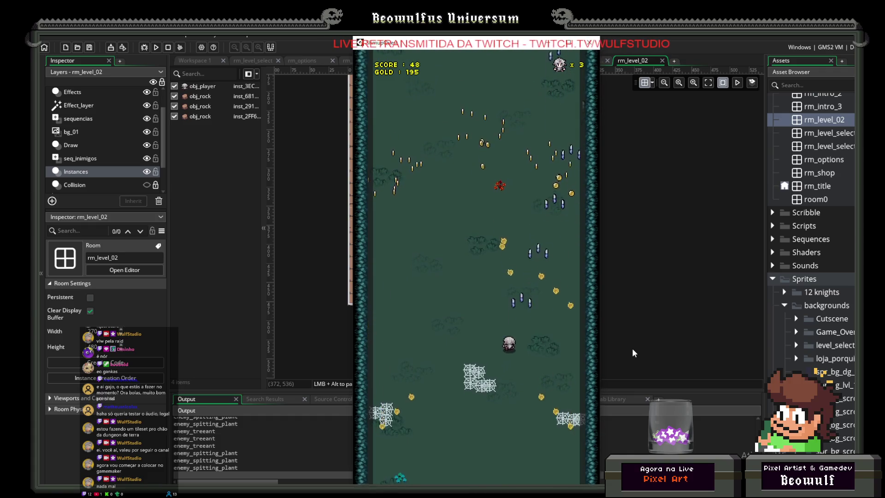
key("Right")
key("Up")
key("Up")
key("Left")
key("Down")
key("Down")
key("Right")
key("space")
key("Right")
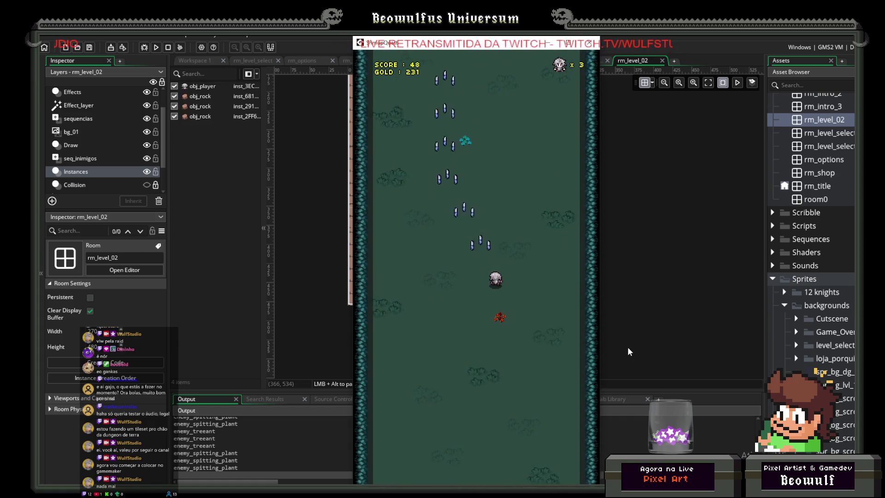
key("Up")
key("Right")
key("space")
key("Left")
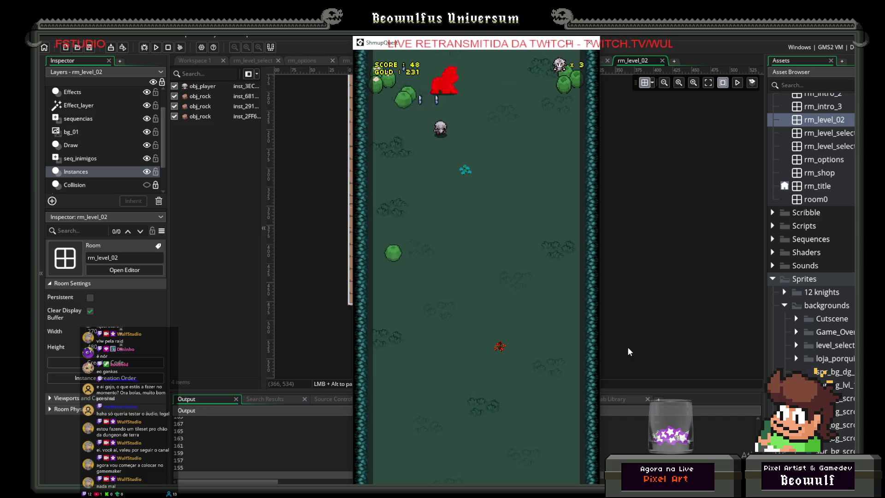
- Weave the ship left, right, up and down to dodge enemies through the level
key("Left")
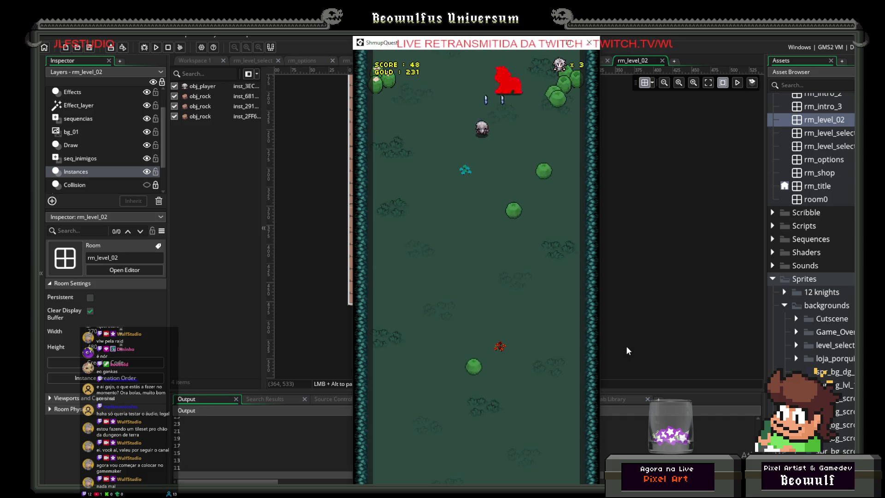
key("Up")
key("Right")
key("Down")
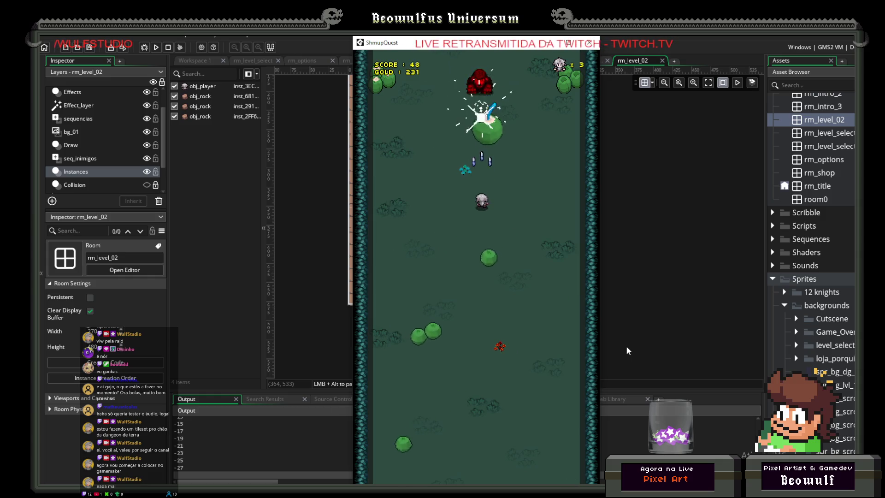
key("Right")
key("Up")
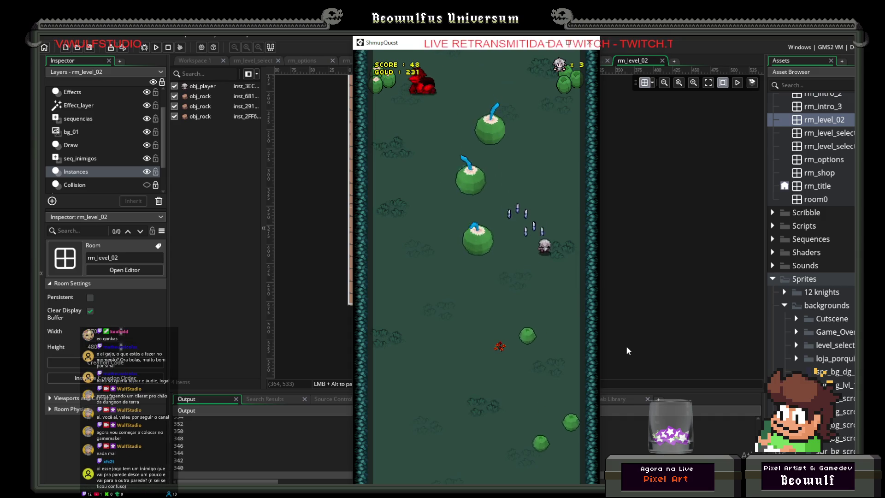
key("Left")
key("Down")
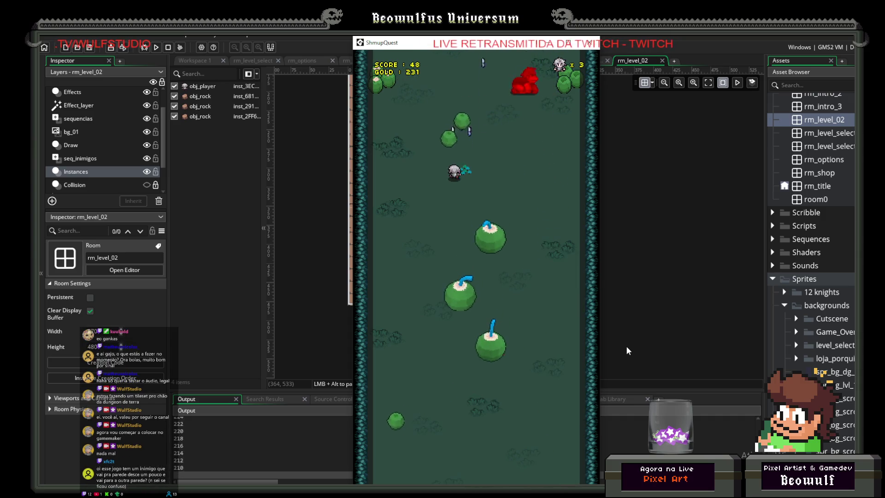
key("Up")
key("Right")
key("Left")
key("Up")
key("Right")
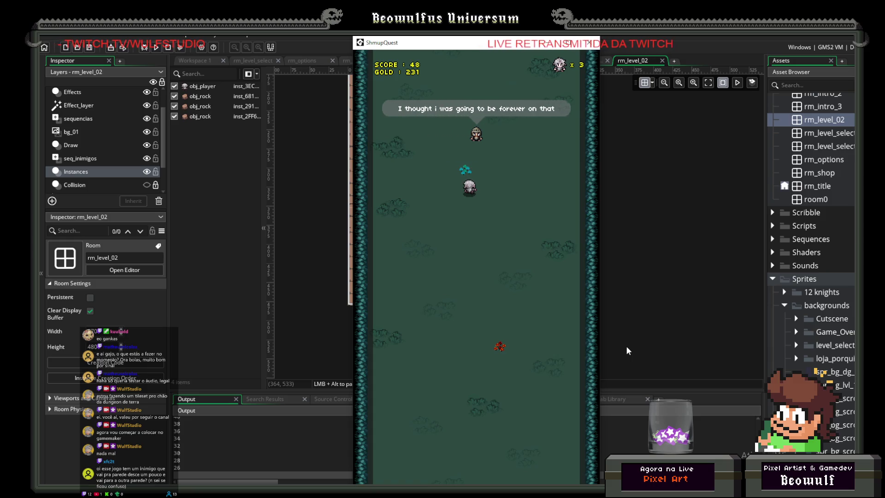
key("Left")
key("Up")
key("Right")
key("Down")
key("Left")
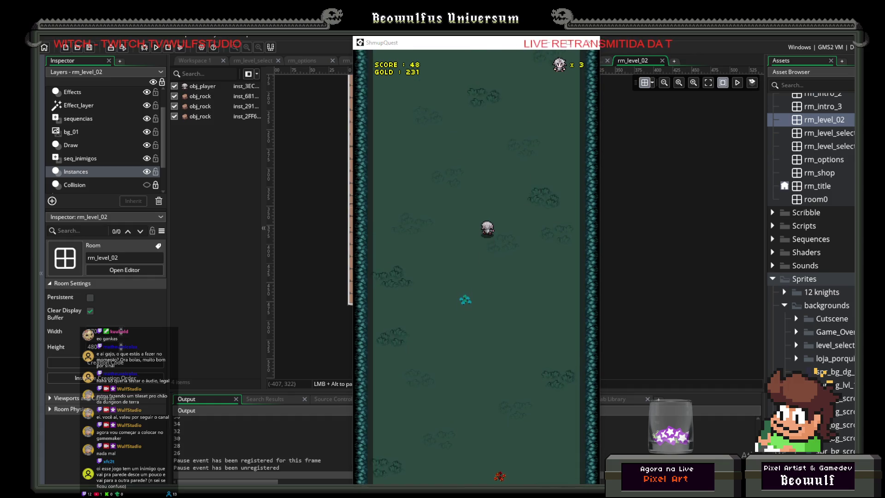
- Refocus the game window and keep weaving the ship while firing and collecting gold
mouse_move(497, 303)
left_mouse_down()
mouse_move(510, 312)
mouse_move(470, 312)
left_mouse_up()
key("Left")
key("Down")
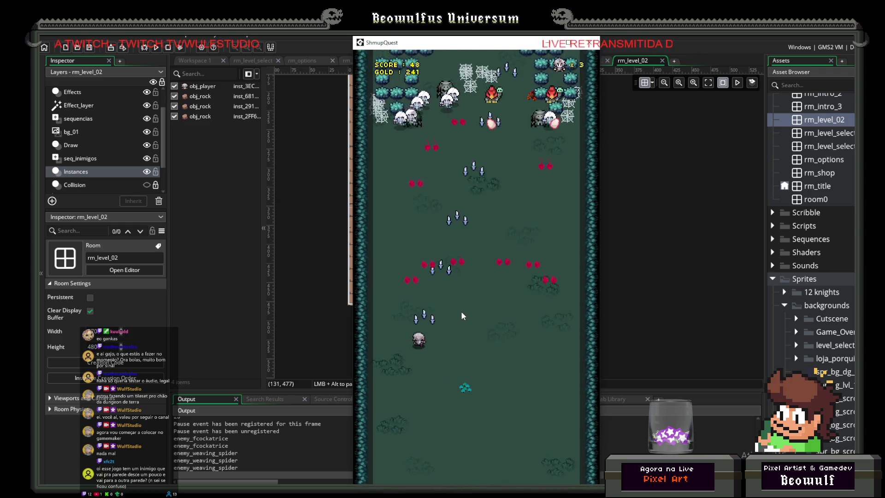
key("Up")
key("Right")
key("Down")
key("Right")
key("Up")
key("Left")
key("Up")
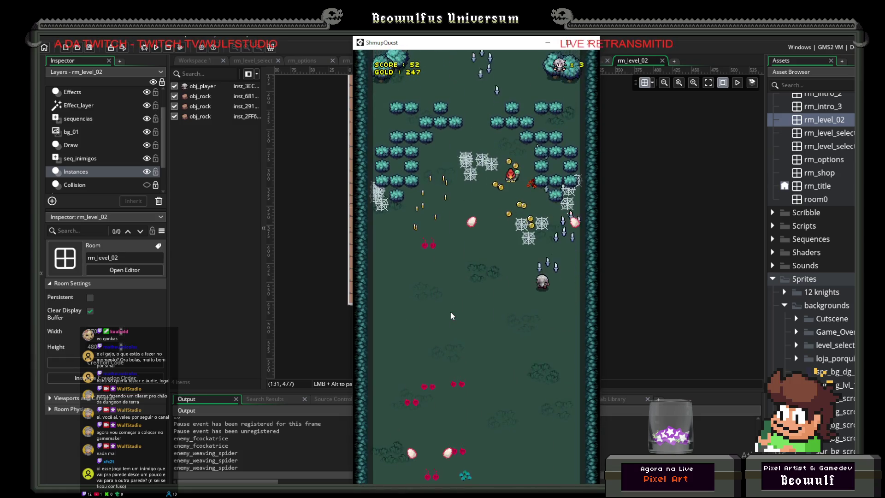
key("Up")
key("Right")
key("Down")
key("Right")
key("Up")
key("Left")
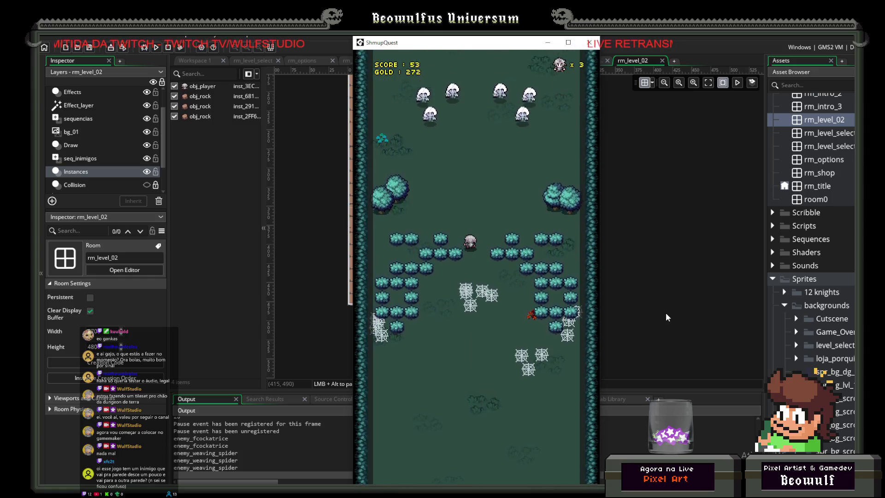
key("Left")
key("Down")
key("Right")
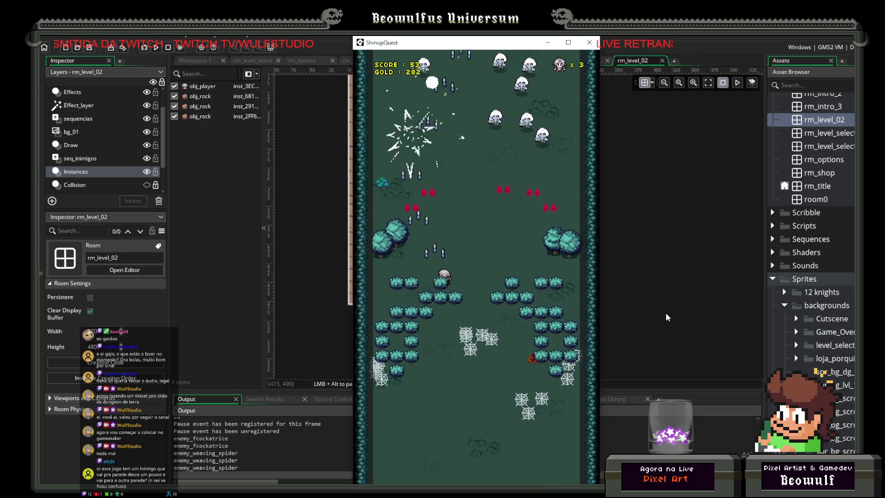
key("Down")
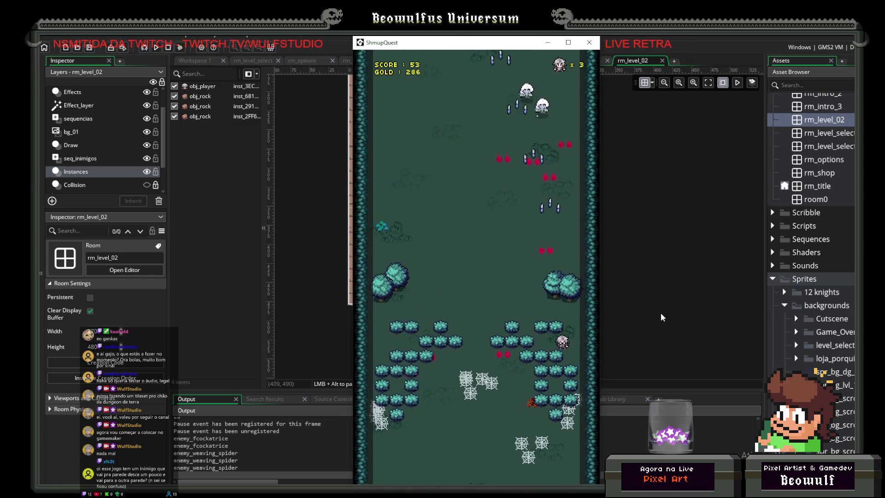
- Steer the respawned ship while shooting enemies until the tiger boss arrives, at score 73
key("Up")
key("Right")
key("Up")
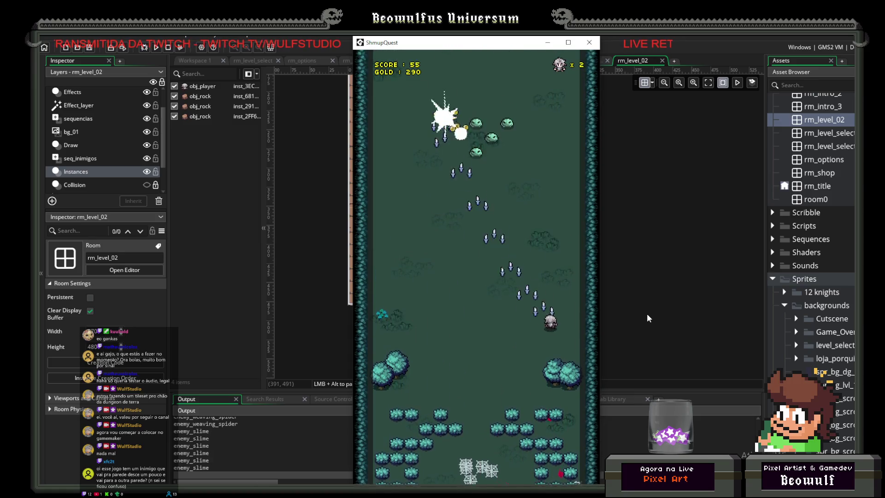
key("Left")
key("Left")
key("Up")
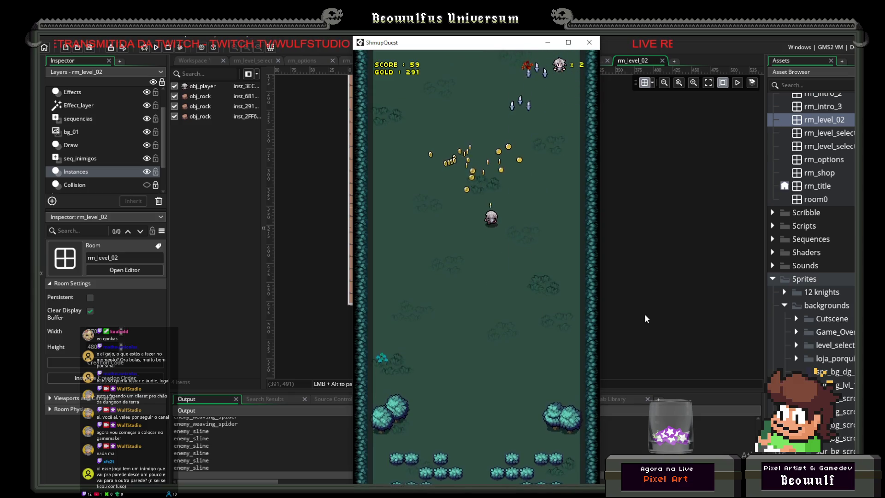
key("Down")
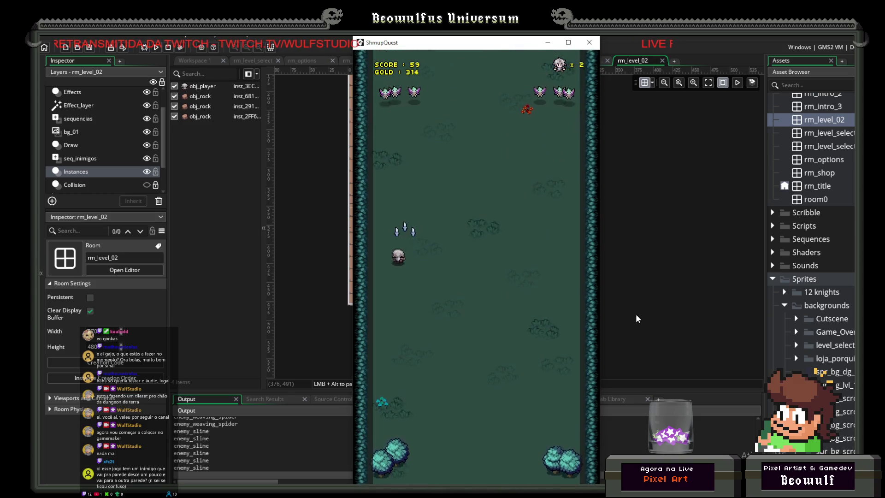
key("Right")
key("Right")
key("Up")
key("Left")
key("Left")
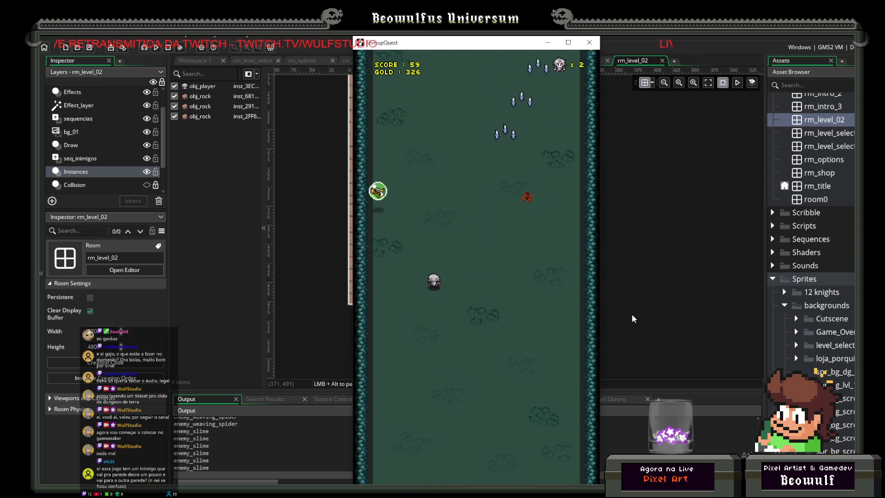
key("Up")
key("Right")
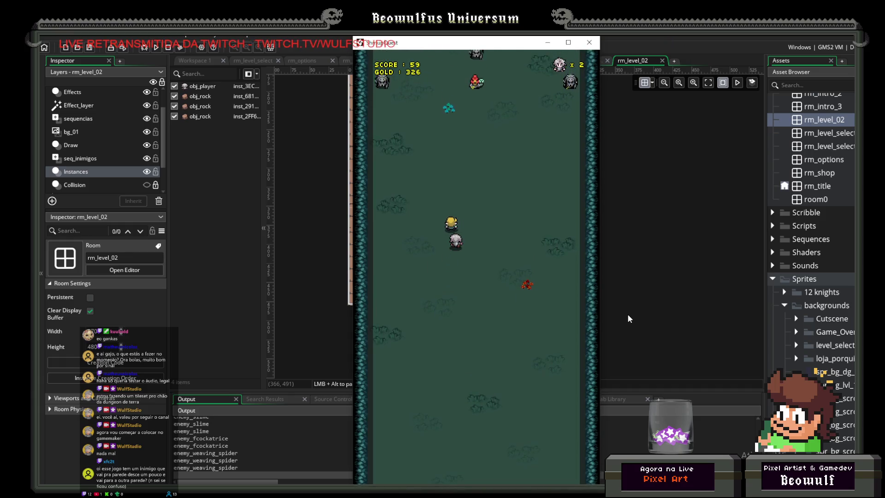
key("Right")
key("Down")
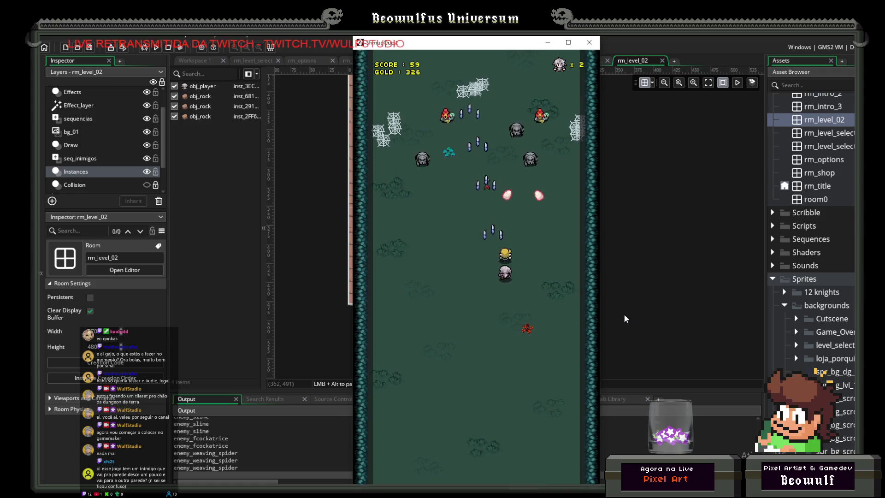
key("Right")
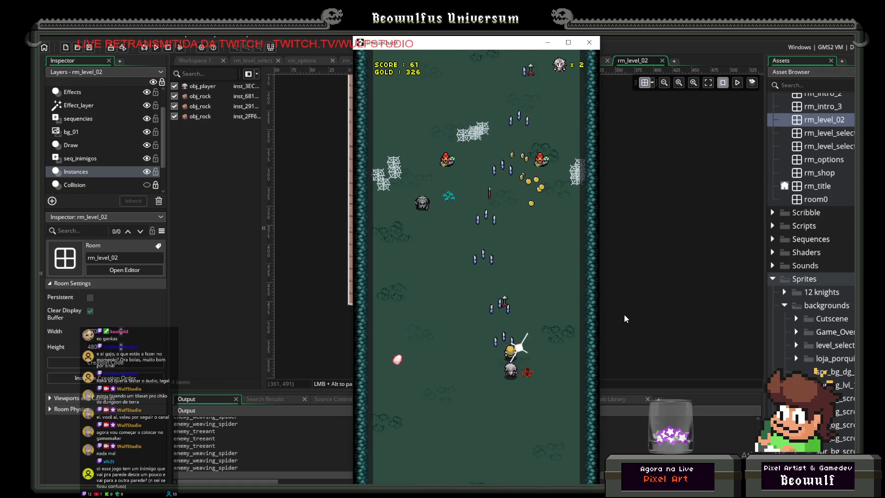
key("Left")
key("Left")
key("Down")
key("Right")
key("Right")
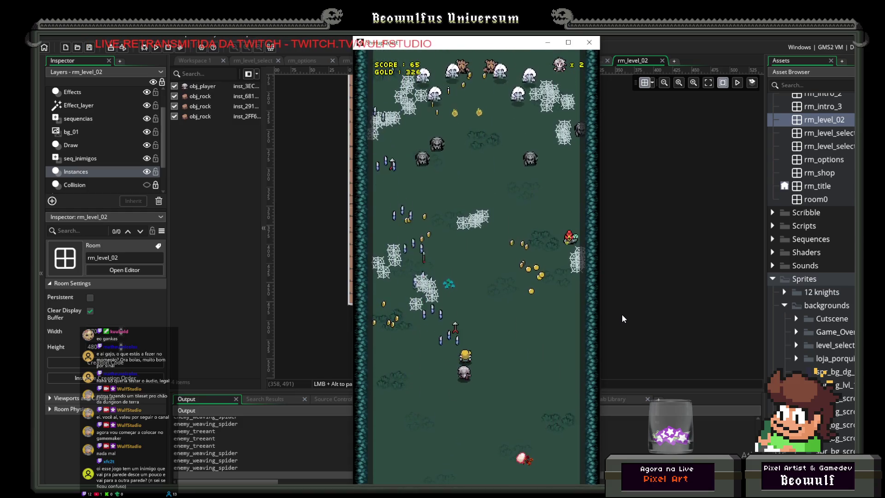
key("Up")
key("Left")
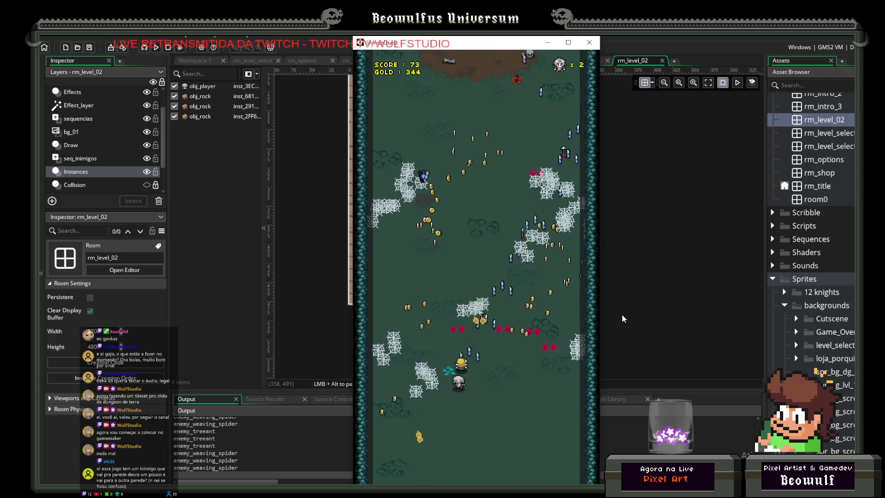
key("Up")
key("Up")
key("Right")
key("Down")
- Move around the tiger boss, steering toward gold and dashing up-left past it
key("Left")
key("Right")
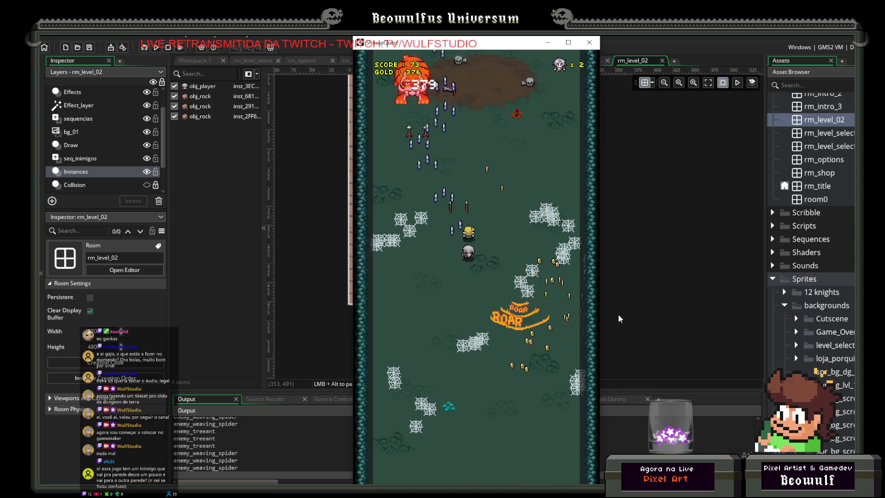
key("Down")
key("Left")
key("Up")
key("Left")
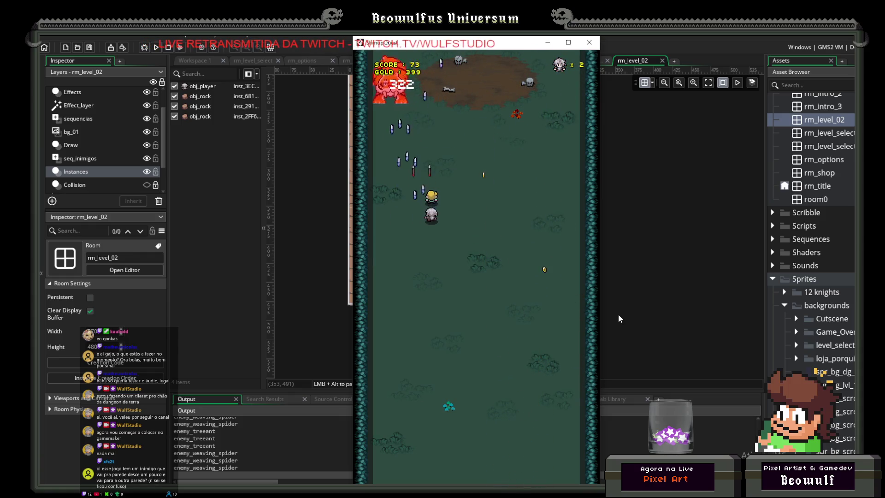
key("Right")
key("Up")
key("Left")
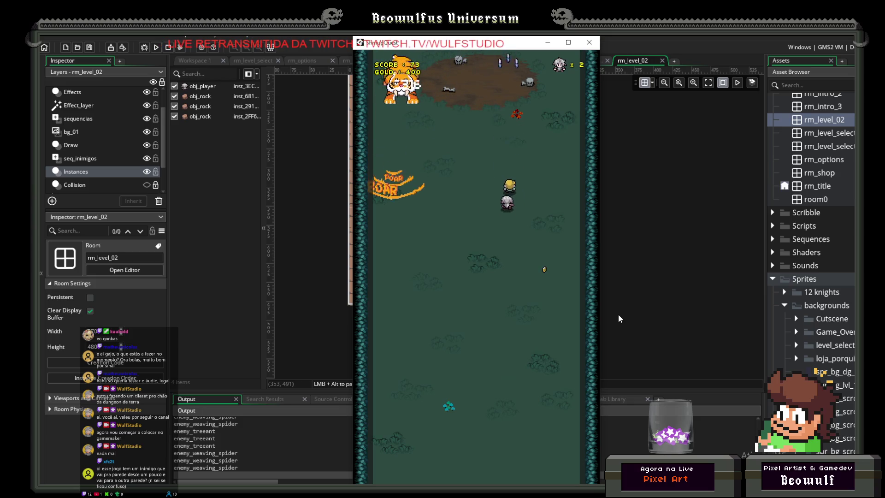
key("Right")
key("Left")
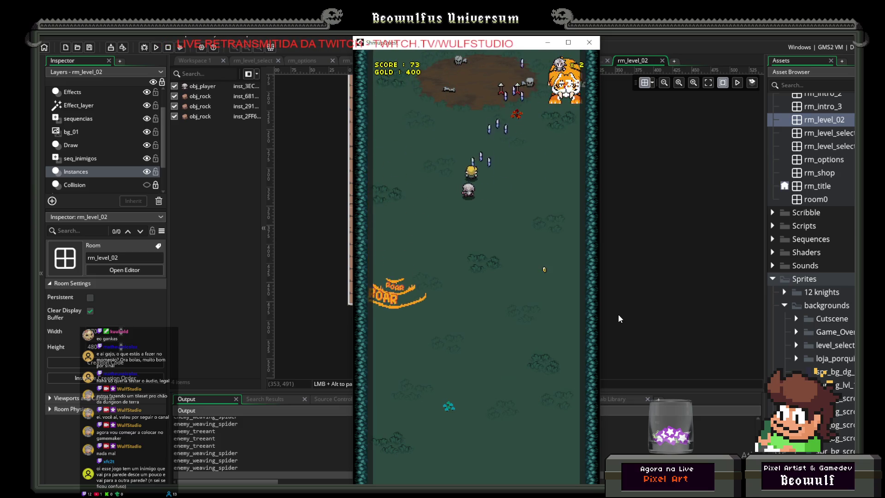
key("Down")
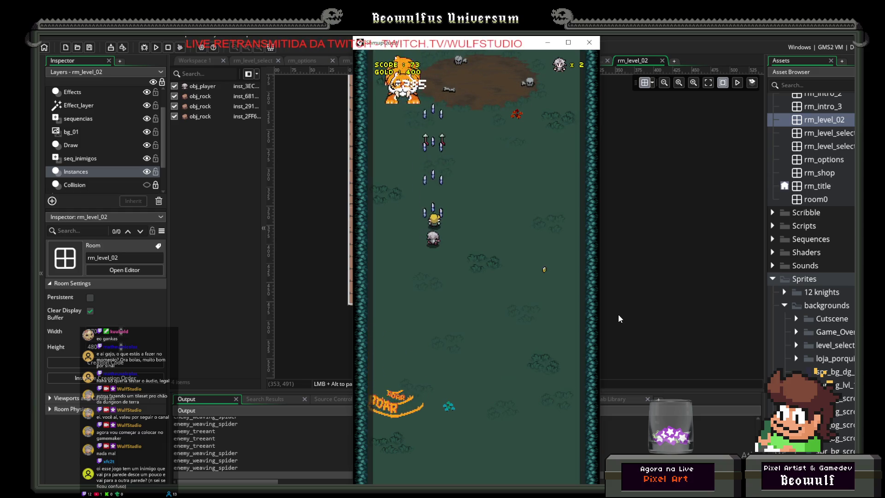
key("Right")
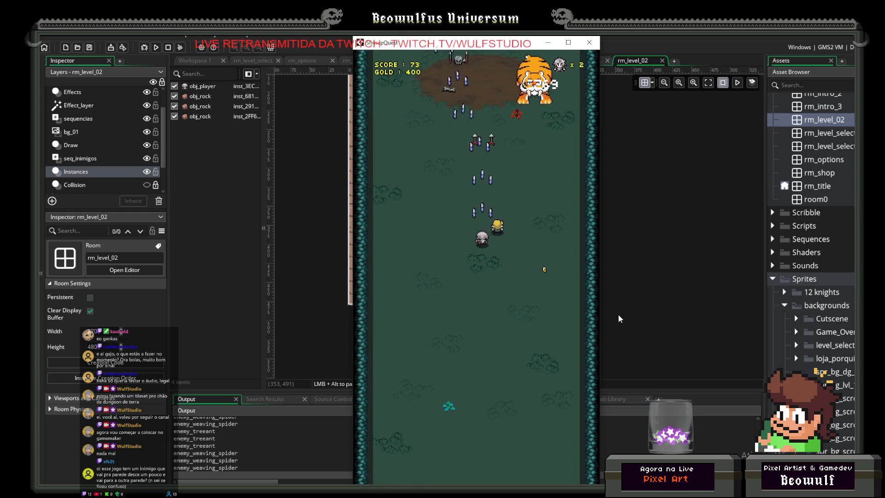
key("Left")
key("Right")
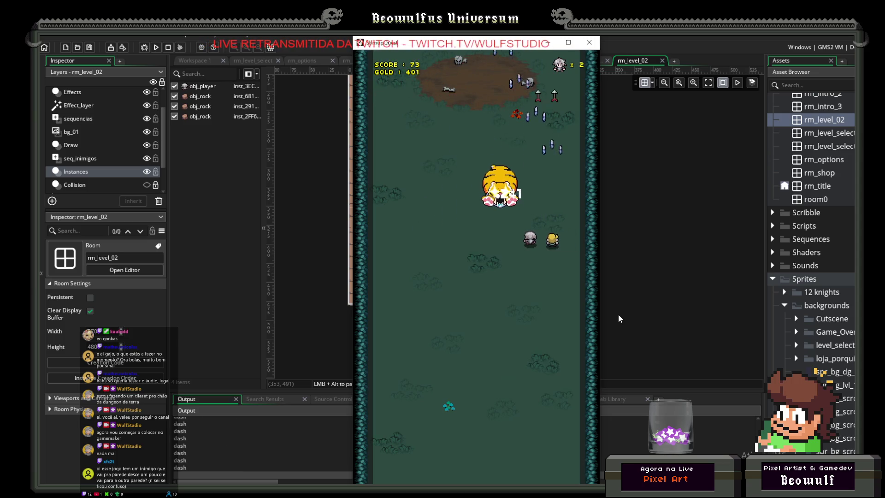
key("Up")
key("Left")
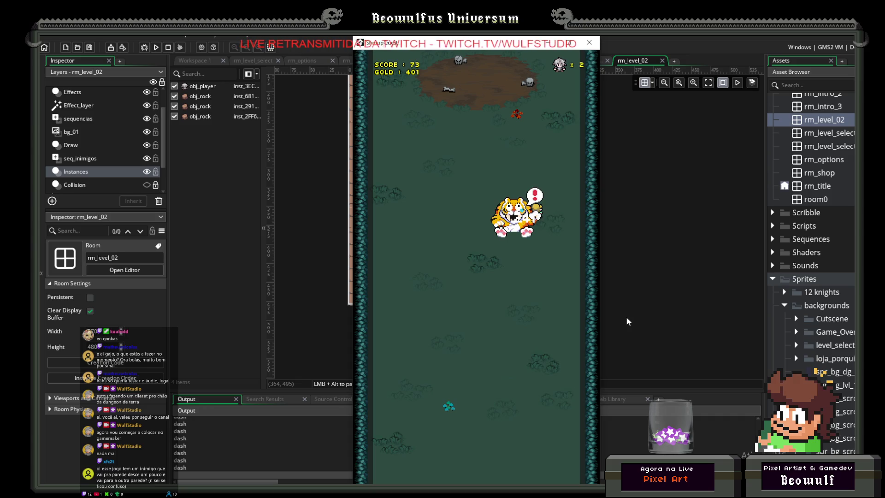
- Strafe left and right firing at the tiger boss until gold reaches 401
key("Left")
key("Right")
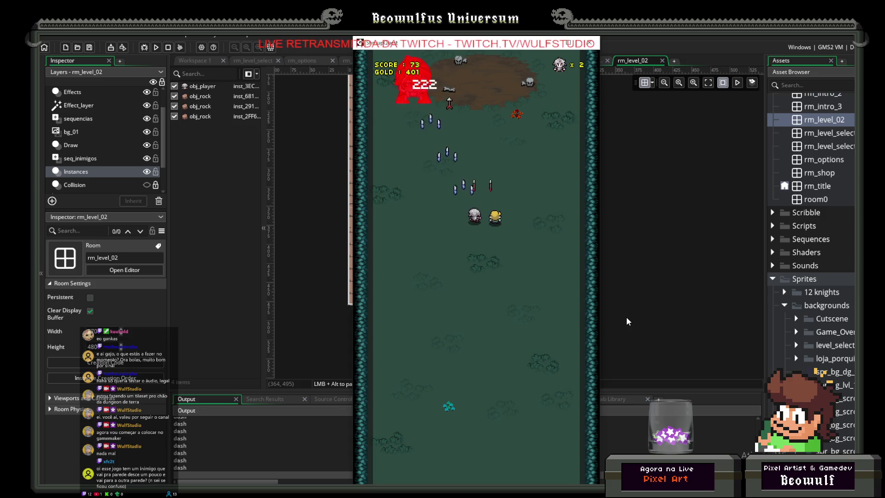
key("Left")
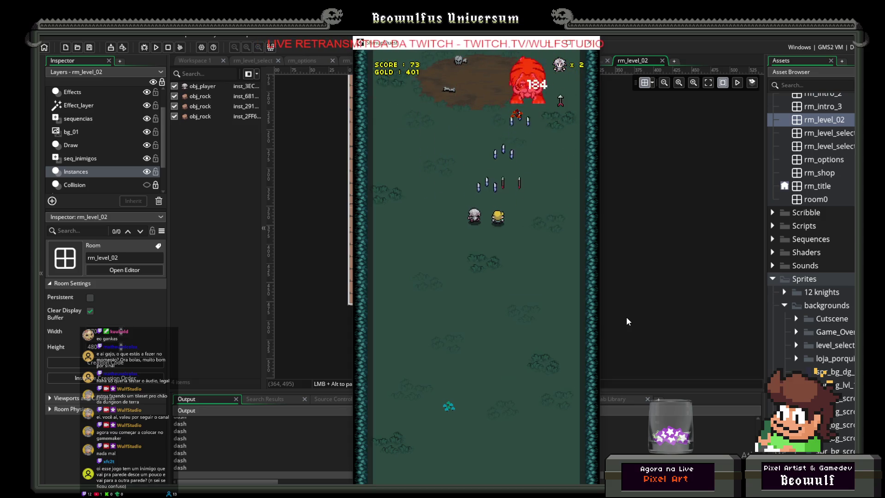
key("Right")
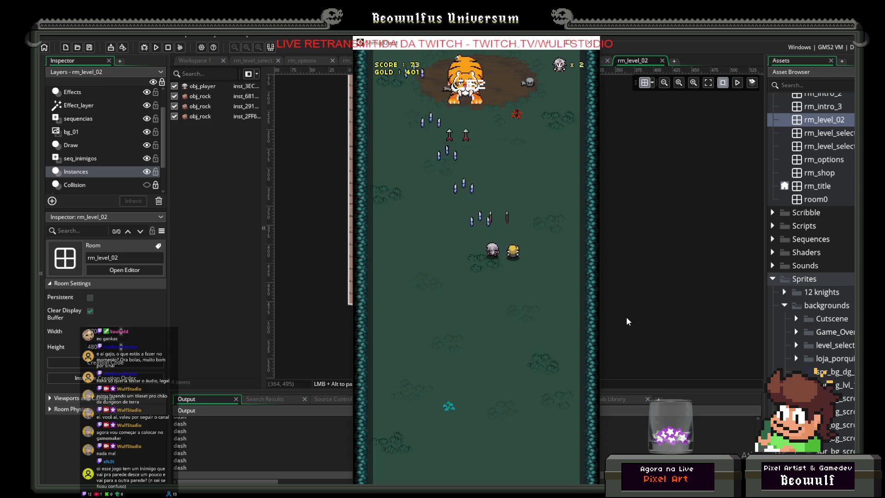
key("Down")
key("Up")
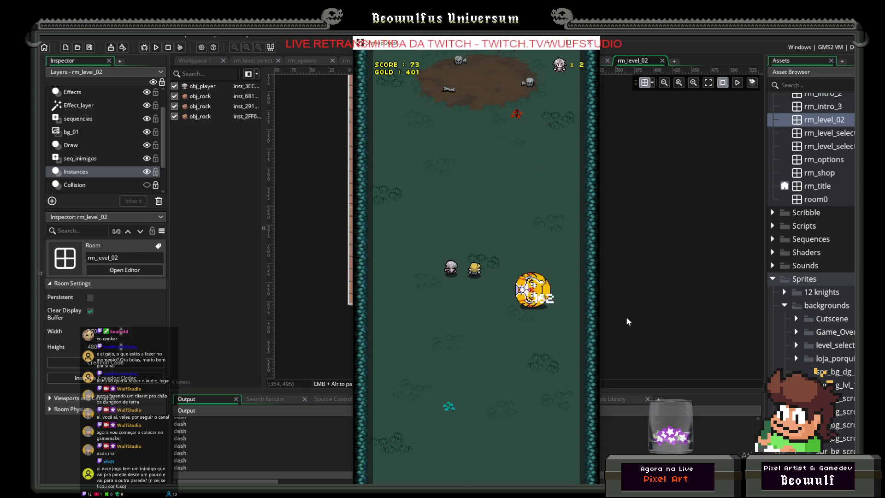
key("Right")
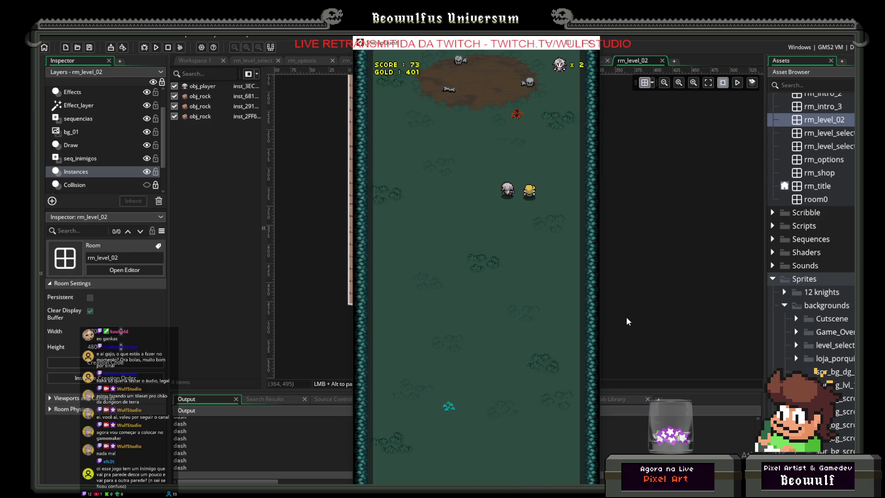
key("Left")
key("Down")
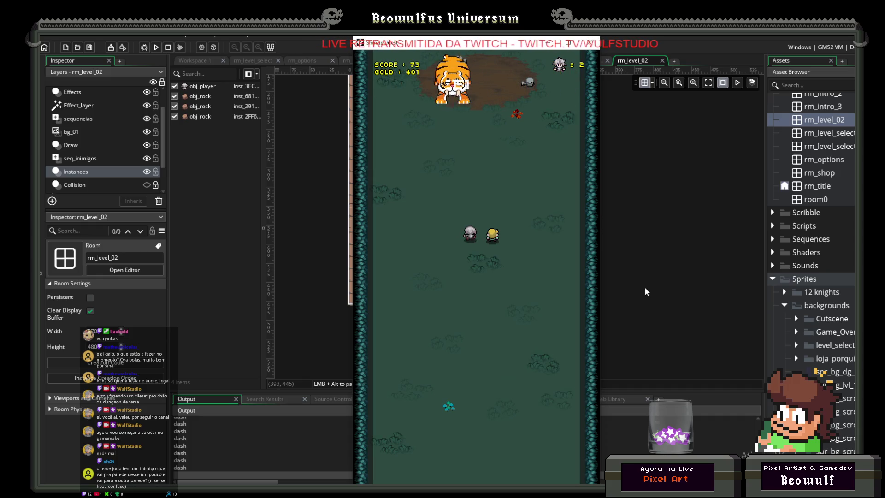
- Dodge the rolling tiger boss's charges until lives run out and the forest level restarts
key("Down")
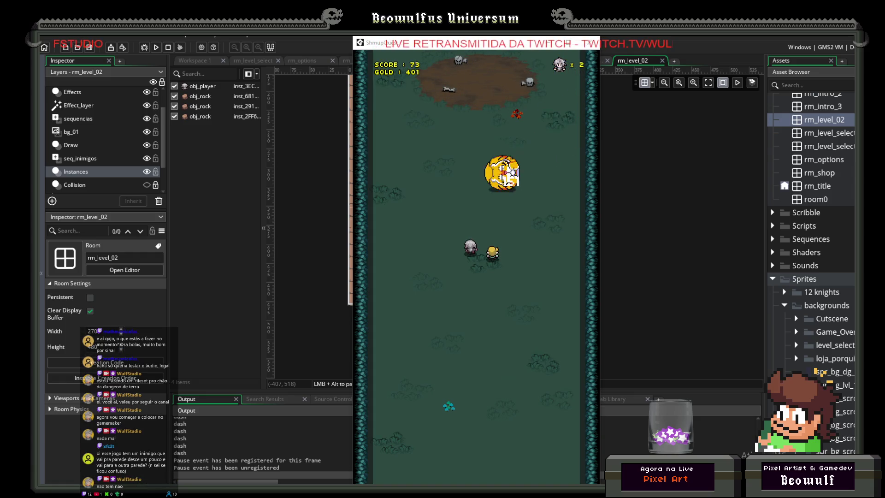
key("Down")
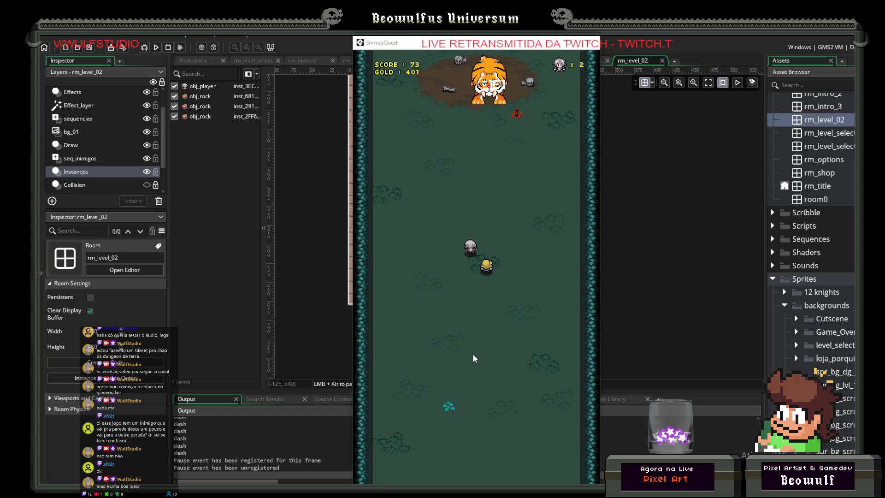
key("Left")
key("Up")
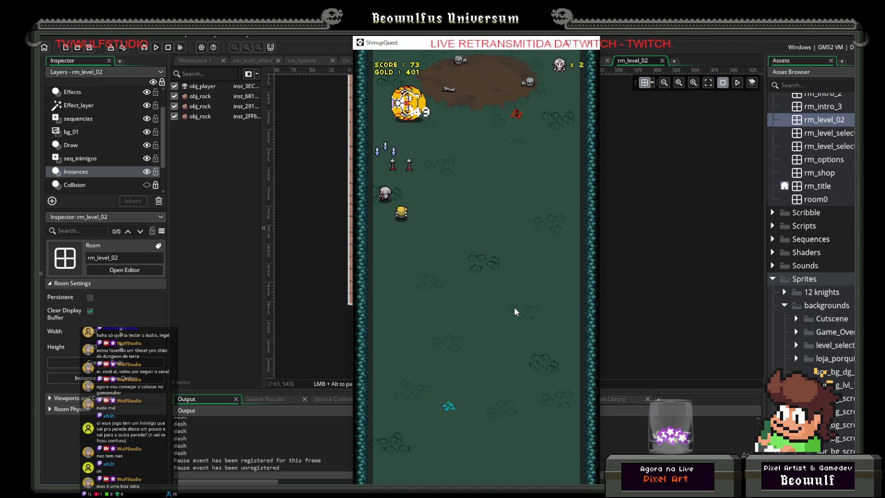
key("Down")
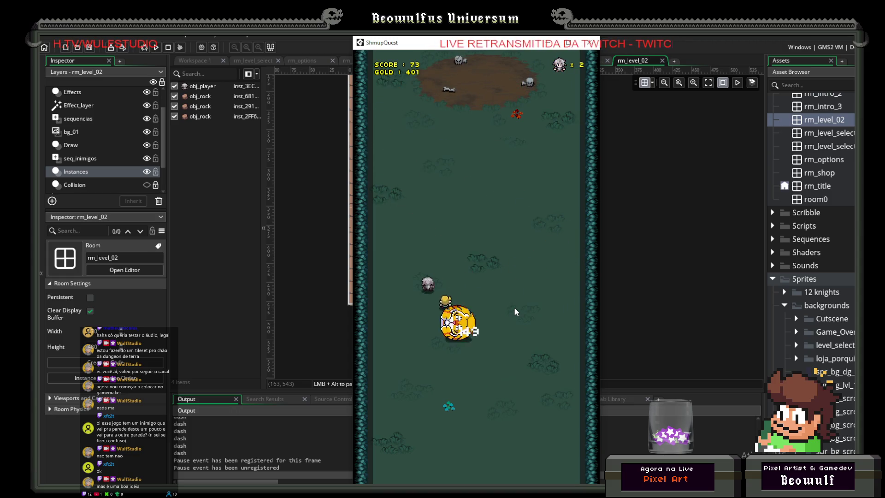
key("Right")
key("Up")
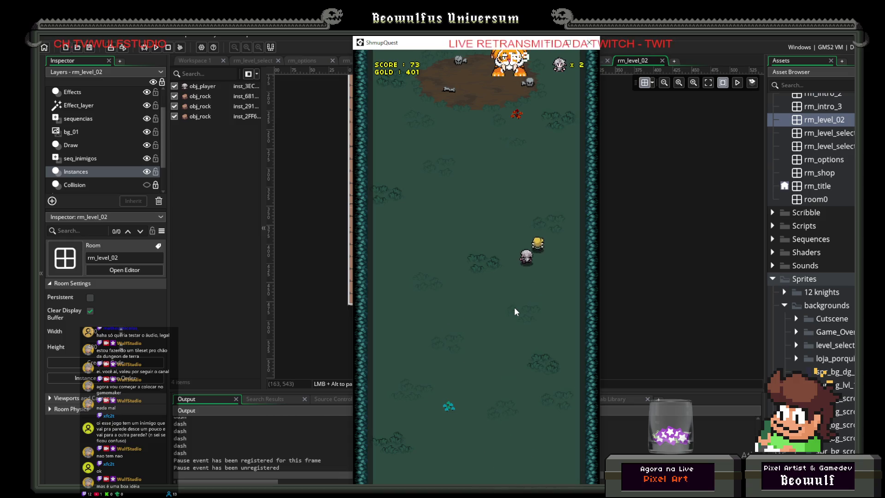
key("Left")
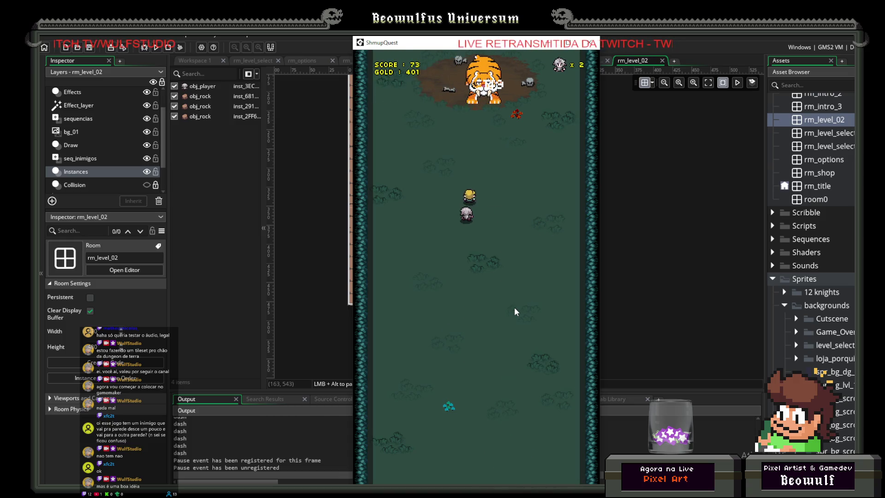
key("Right")
key("Up")
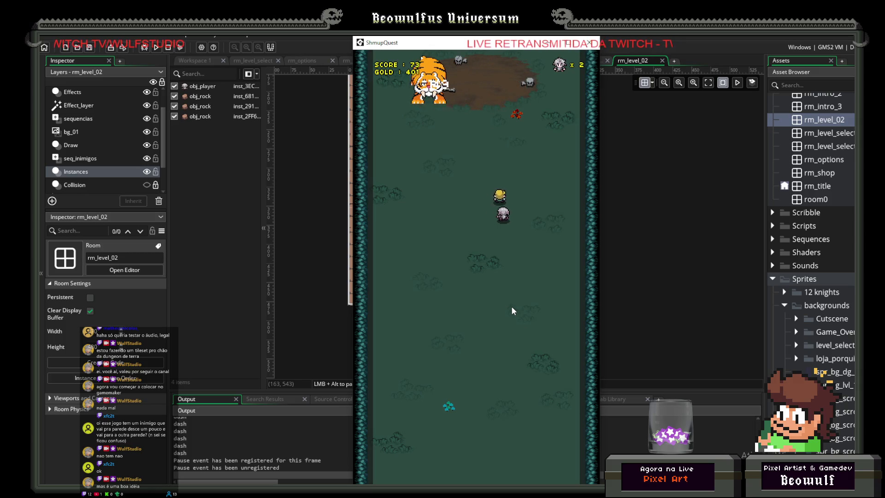
key("Right")
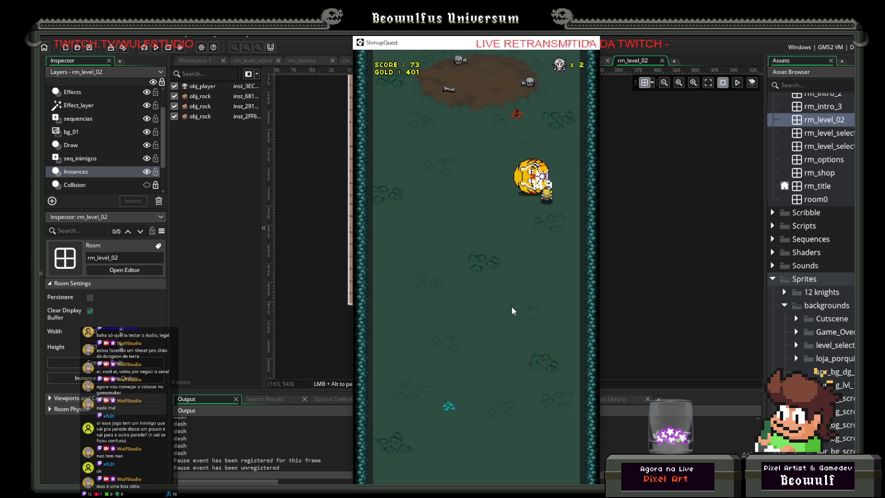
key("Up")
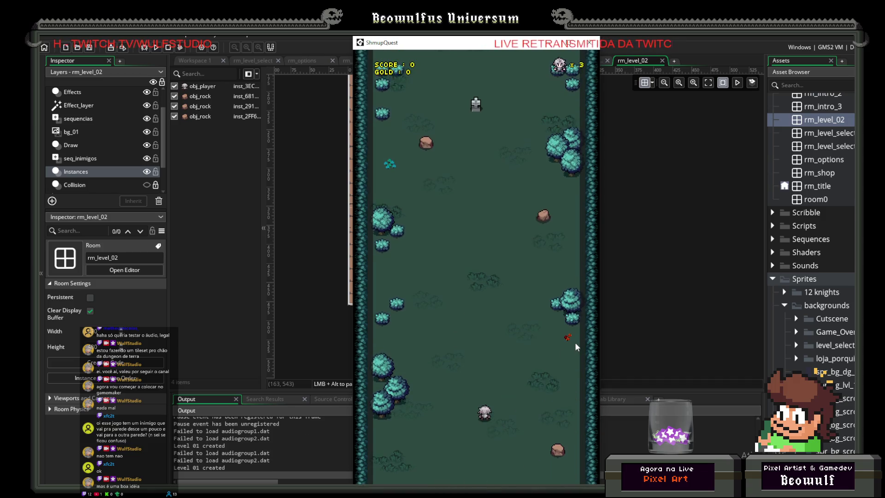
- Close the running game window and scroll around the rm_level_02 room
left_click(589, 43)
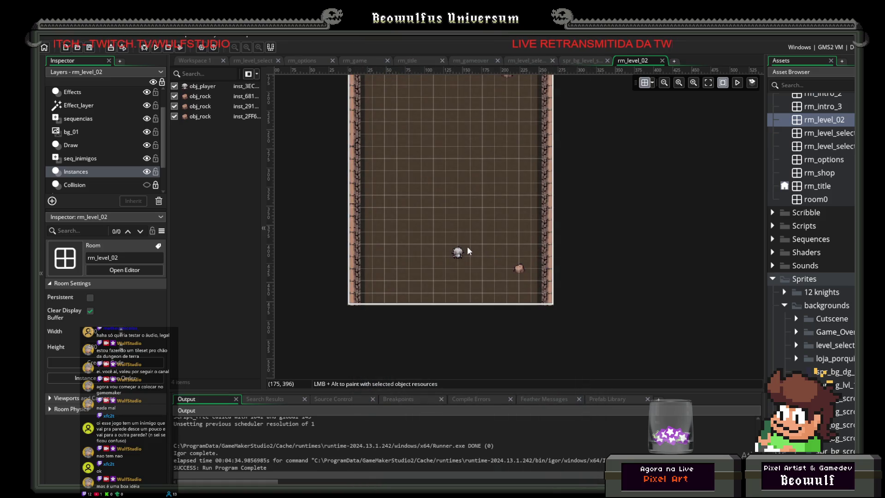
scroll(461, 239, "up", 1)
scroll(454, 249, "up", 10)
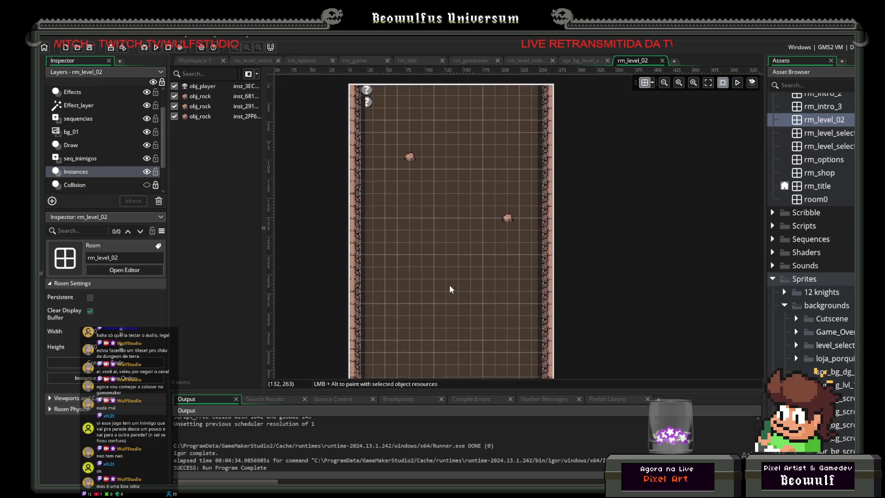
scroll(436, 300, "down", 15)
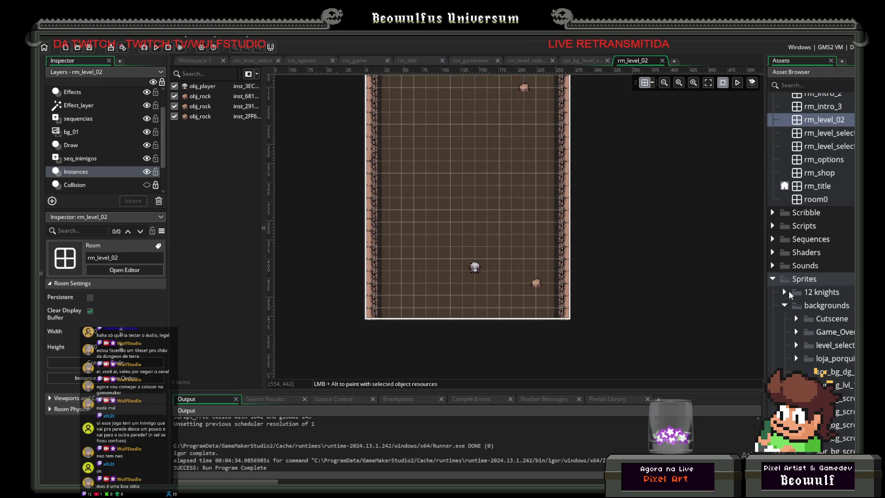
scroll(789, 289, "up", 5)
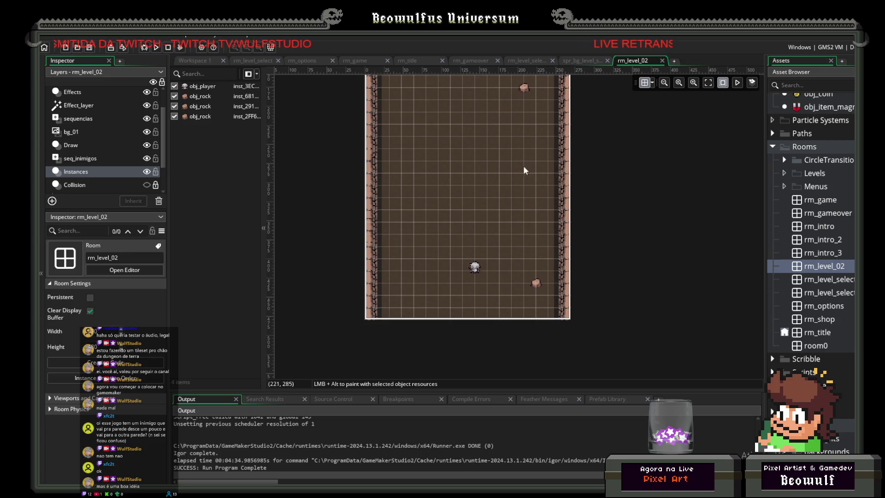
scroll(529, 251, "up", 8)
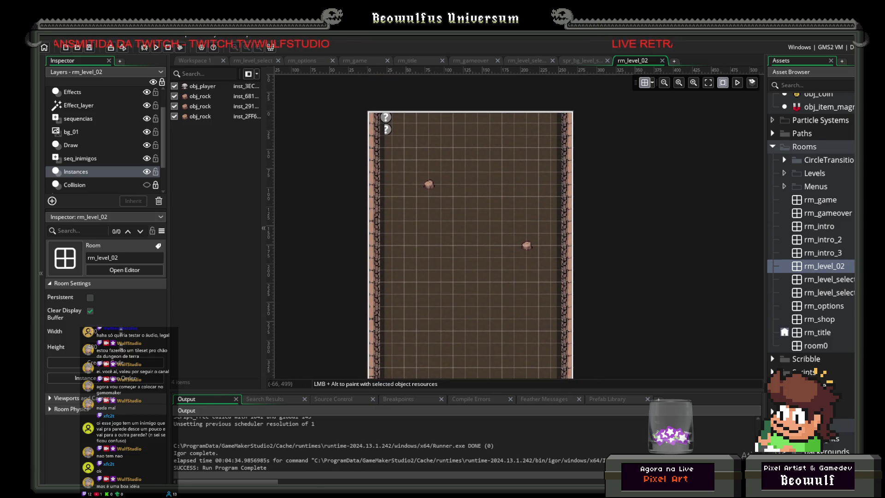
- Switch to Aseprite and bring up the spr_bg_scroll dungeon background sprite
key("alt+Tab")
left_click(195, 46)
left_click(143, 45)
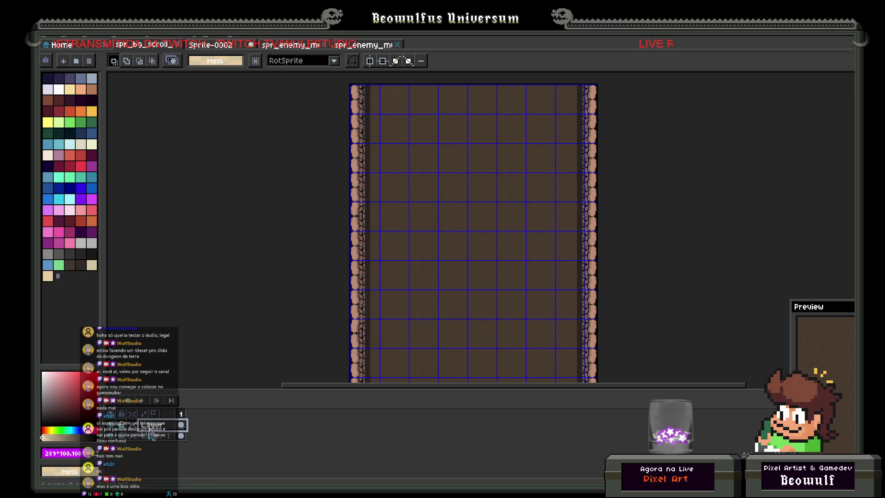
- Add an empty Layer 2 over spr_bg_scroll via New Layer and pick the Pencil
right_click(152, 435)
mouse_move(185, 416)
left_click(239, 417)
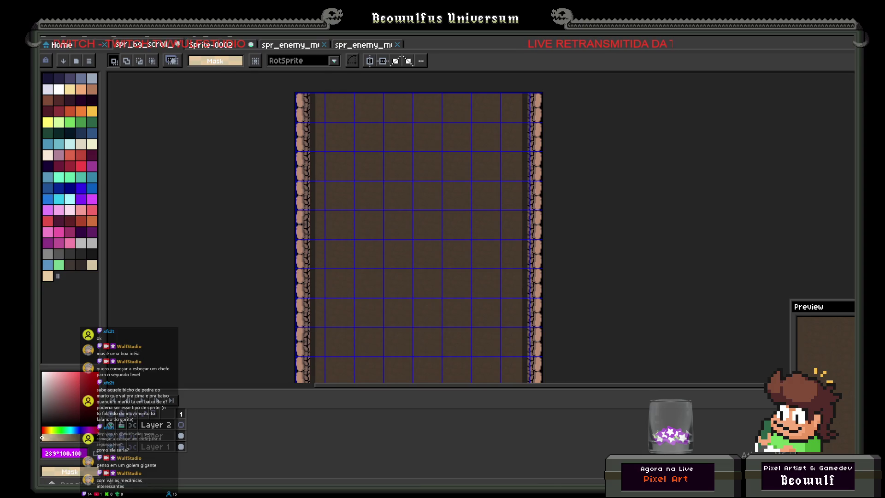
key("b")
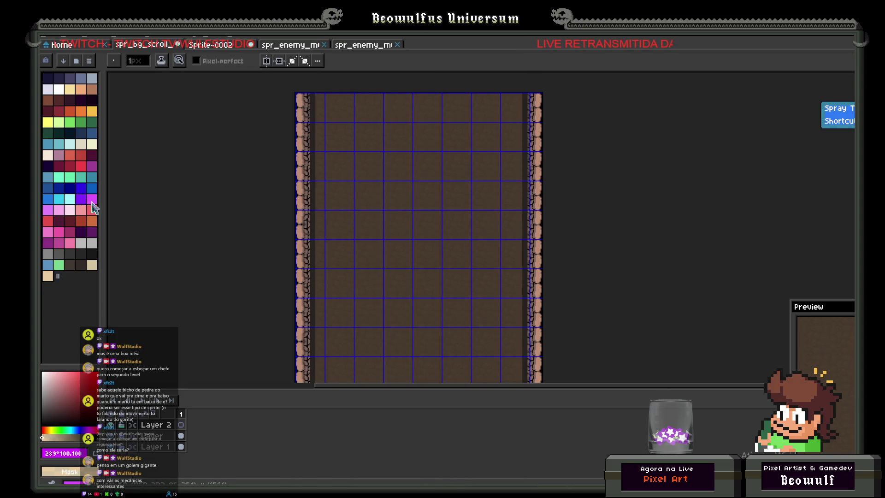
left_click(92, 202)
left_click_drag(90, 431, 75, 437)
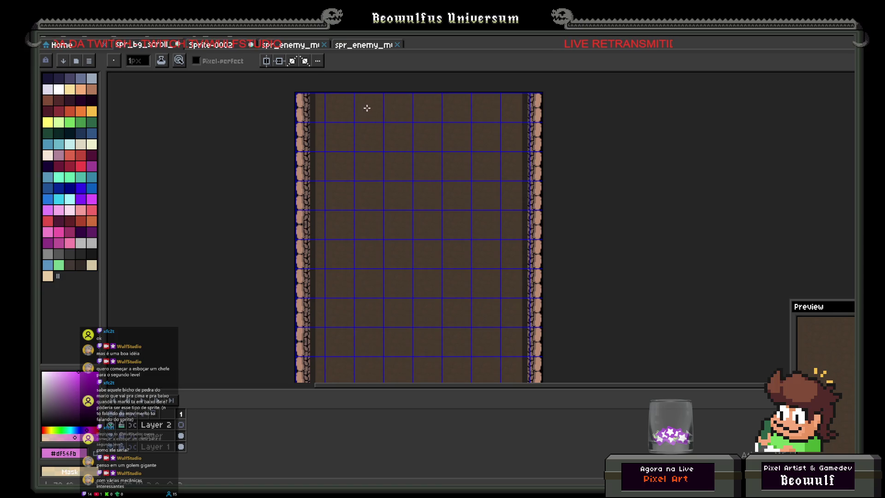
mouse_move(365, 125)
left_mouse_down()
mouse_move(362, 115)
mouse_move(378, 112)
mouse_move(387, 120)
mouse_move(363, 137)
mouse_move(399, 143)
left_mouse_up()
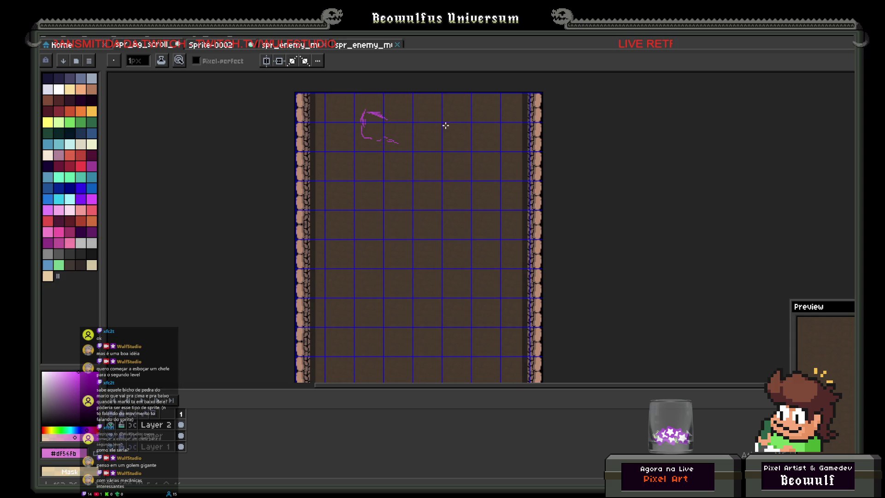
mouse_move(443, 121)
left_mouse_down()
mouse_move(488, 116)
mouse_move(490, 135)
mouse_move(467, 143)
left_mouse_up()
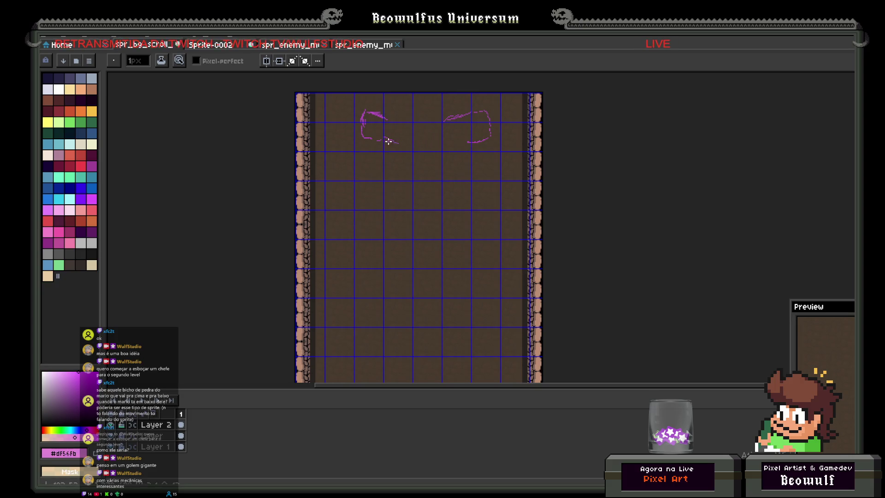
left_click_drag(371, 136, 400, 143)
left_click_drag(461, 142, 475, 140)
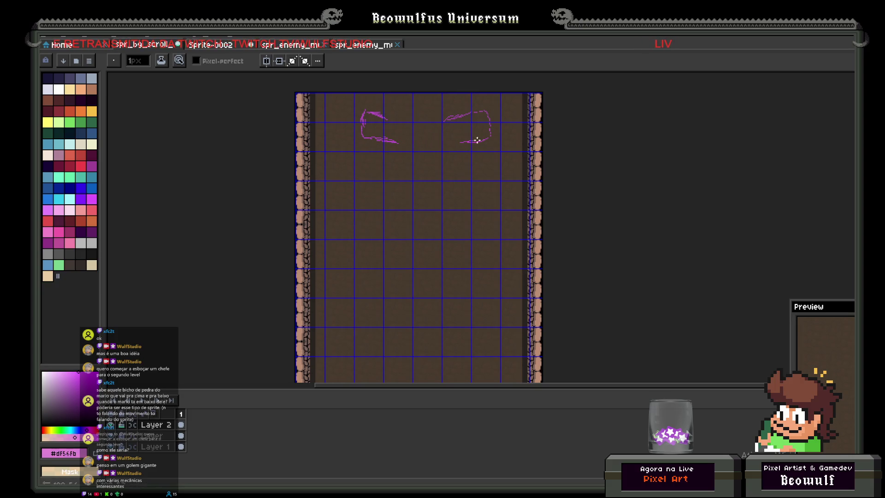
left_click_drag(384, 117, 400, 119)
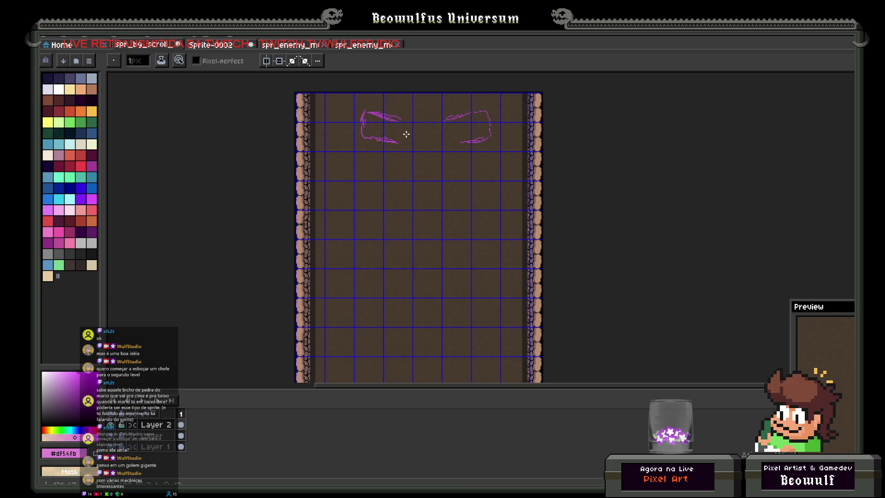
mouse_move(401, 148)
left_mouse_down()
mouse_move(409, 156)
mouse_move(418, 148)
mouse_move(409, 128)
mouse_move(444, 121)
mouse_move(437, 153)
mouse_move(450, 156)
mouse_move(454, 142)
left_mouse_up()
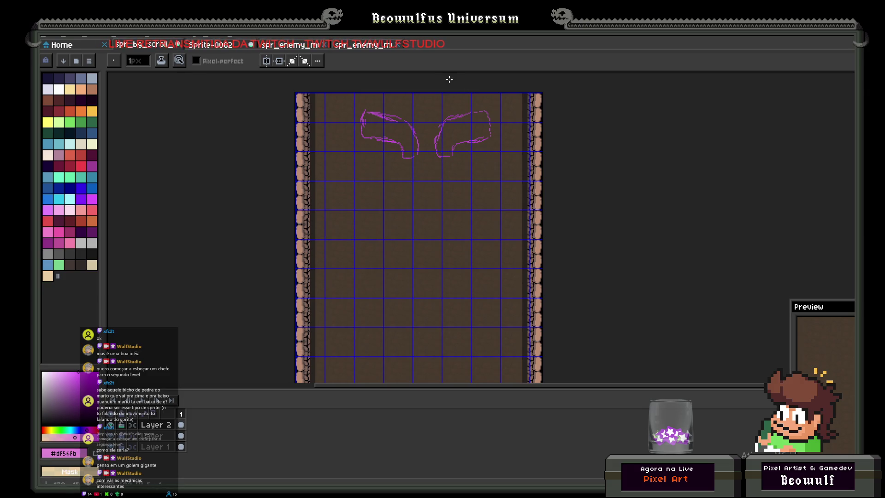
key("v")
key("ctrl+z")
key("ctrl+z")
key("ctrl+z")
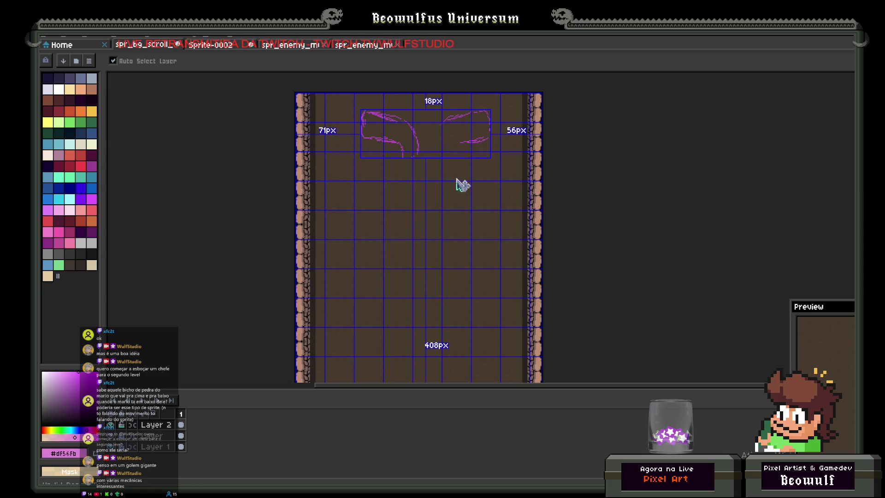
key("ctrl+z")
key("ctrl+z")
key("ctrl+z")
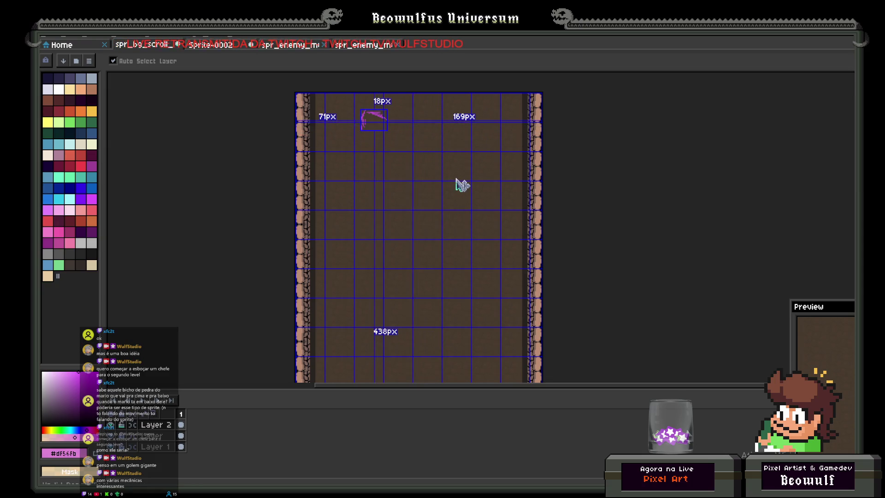
key("ctrl+z")
key("ctrl+z")
key("ctrl+z")
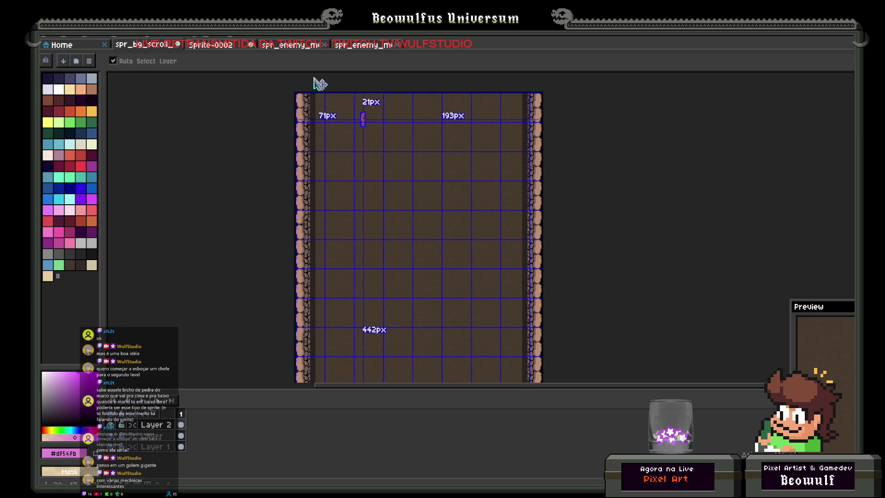
- Enable vertical symmetry and draw the mirrored golem head outline with the Pencil
key("b")
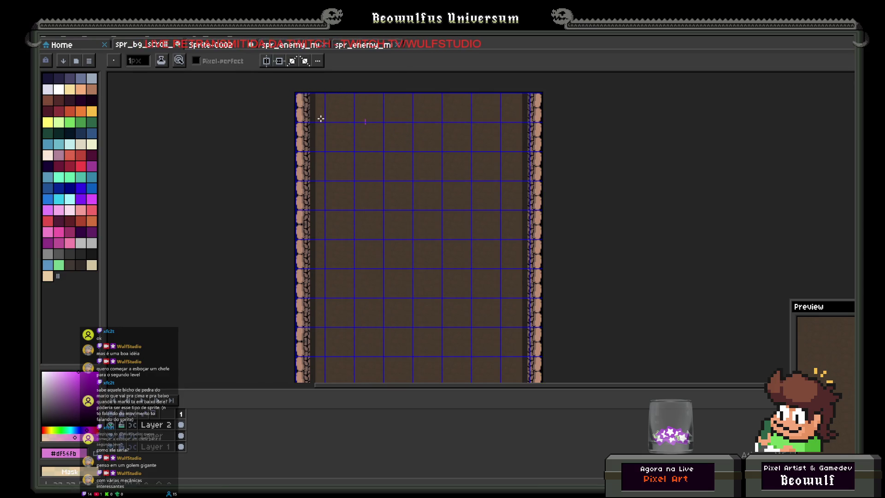
left_click(267, 61)
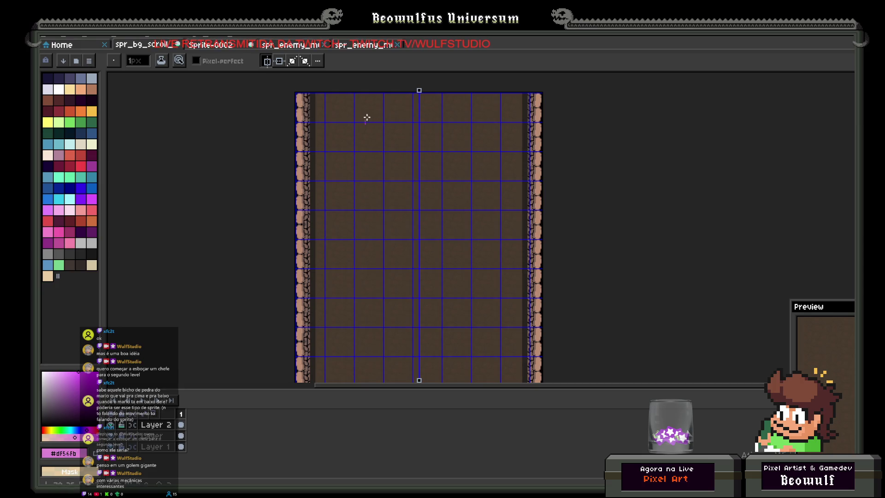
mouse_move(350, 128)
left_mouse_down()
mouse_move(363, 111)
mouse_move(379, 122)
left_mouse_up()
mouse_move(380, 127)
left_mouse_down()
mouse_move(392, 133)
mouse_move(365, 111)
mouse_move(409, 104)
left_mouse_up()
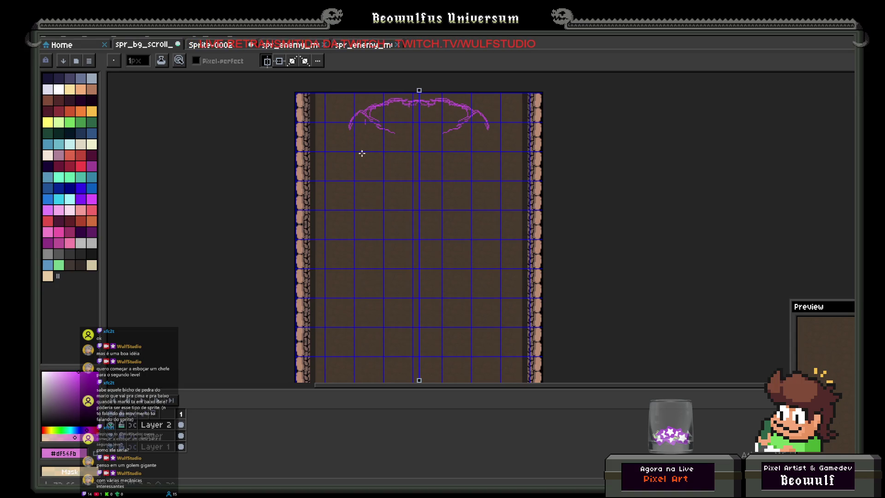
mouse_move(352, 130)
left_mouse_down()
mouse_move(350, 177)
mouse_move(360, 178)
mouse_move(354, 188)
mouse_move(362, 195)
left_mouse_up()
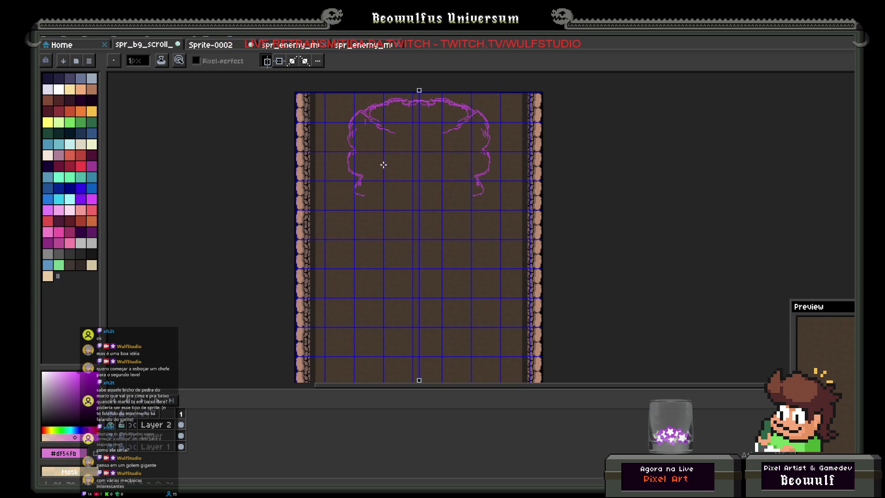
- Draw two mirrored round eye sockets and hatch their insides with zigzags
mouse_move(386, 165)
left_mouse_down()
mouse_move(364, 152)
mouse_move(389, 154)
mouse_move(375, 169)
mouse_move(371, 152)
left_mouse_up()
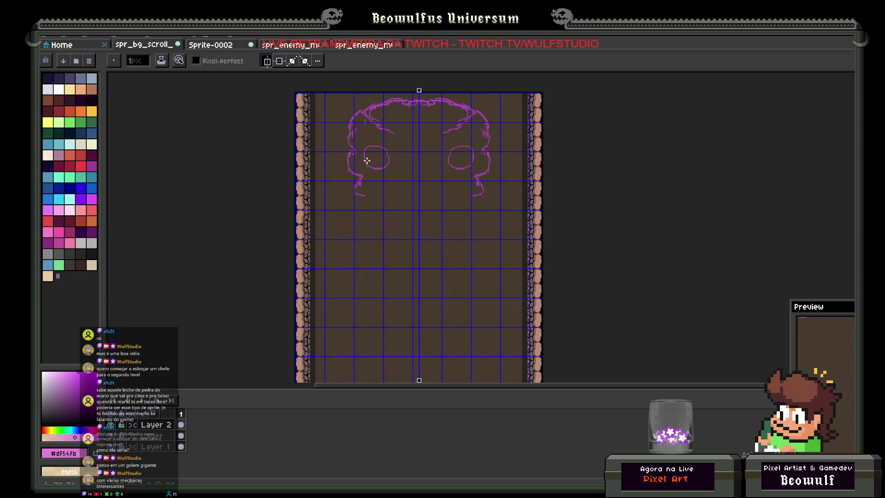
left_click_drag(370, 163, 390, 169)
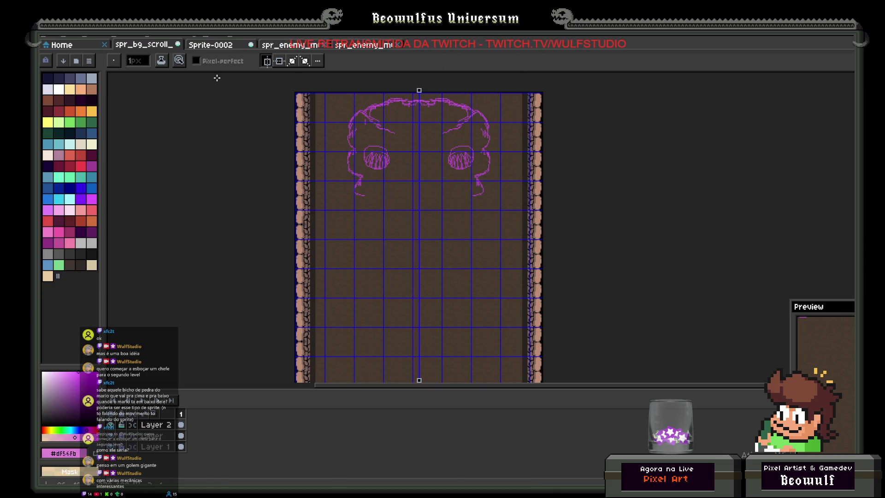
left_click(208, 37)
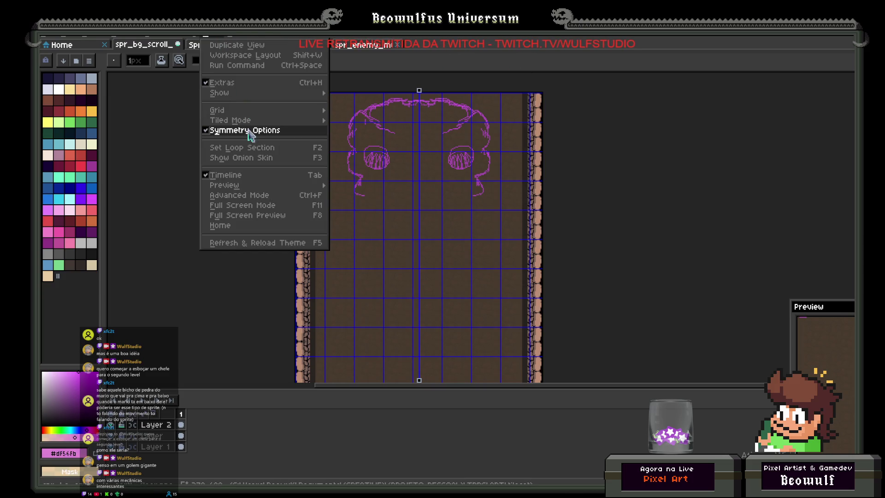
- Set the grid Width to 270 and Height to 48 in Grid Settings
mouse_move(257, 112)
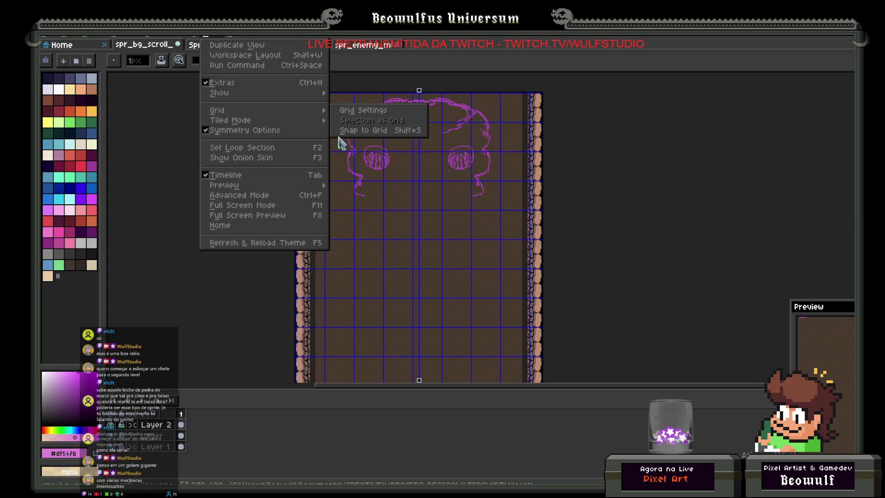
left_click(369, 112)
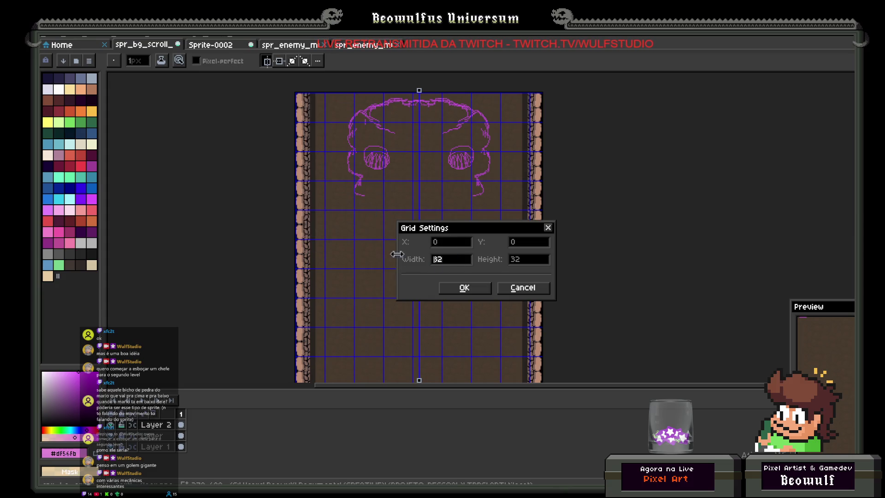
type("270")
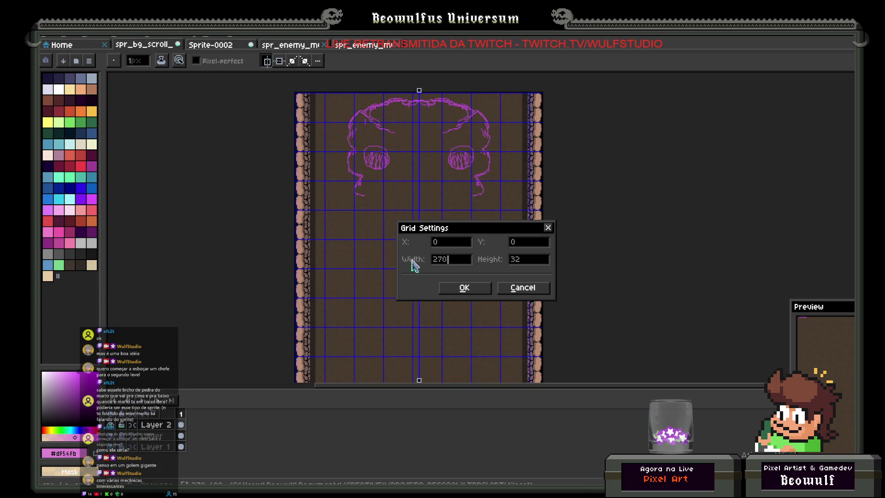
key("Tab")
type("48")
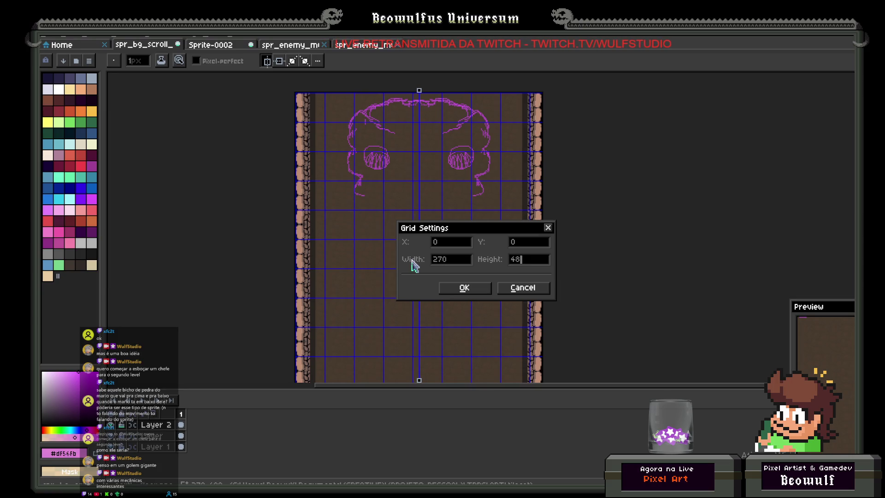
left_click(464, 288)
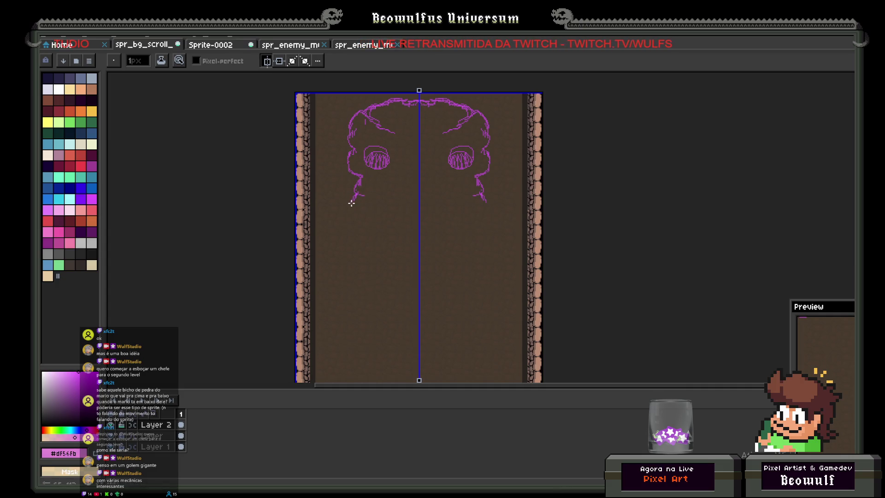
- Draw the mirrored lower head sides, jaw curve and a short stroke above it
mouse_move(353, 207)
left_mouse_down()
mouse_move(371, 224)
mouse_move(411, 231)
left_mouse_up()
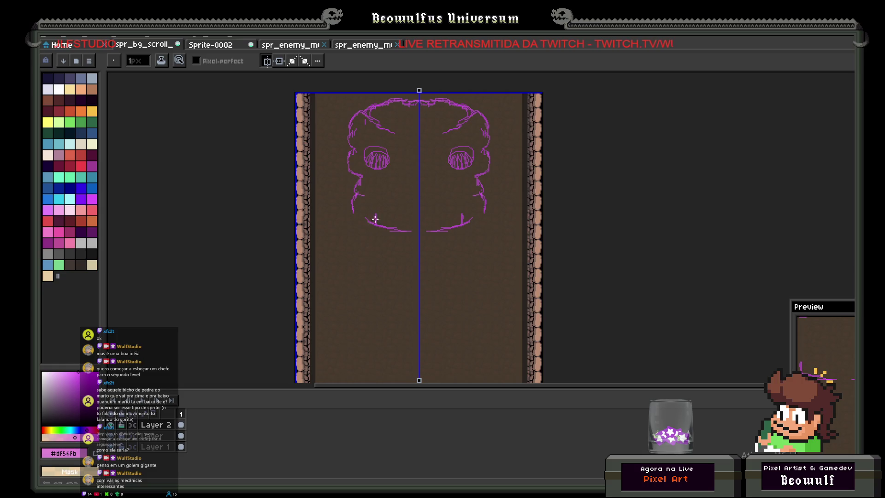
left_click_drag(396, 224, 421, 229)
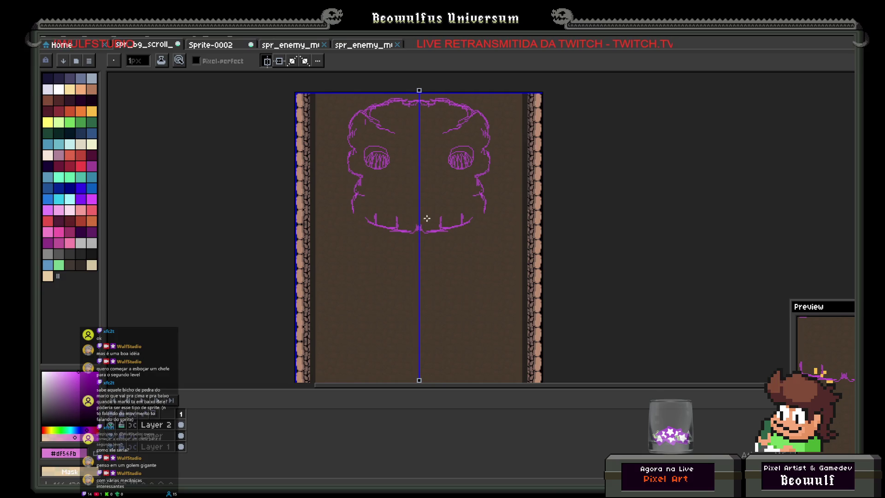
left_click_drag(376, 202, 413, 209)
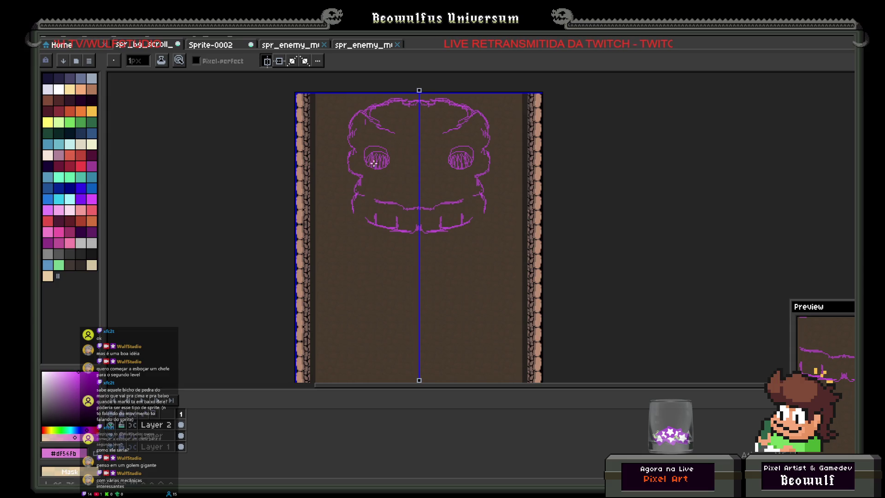
- Undo the jaw, grid change and eye strokes, then switch to the ENEMIES folder
key("v")
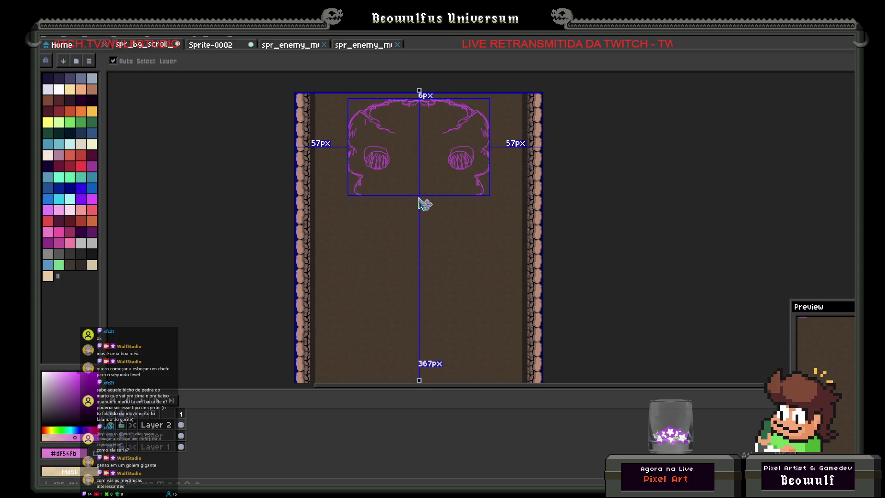
key("ctrl+apostrophe")
key("ctrl+z")
key("ctrl+z")
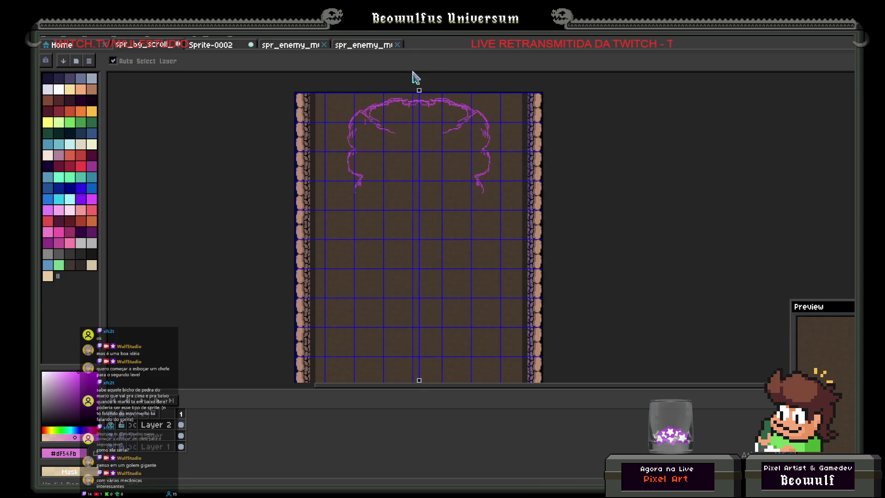
key("b")
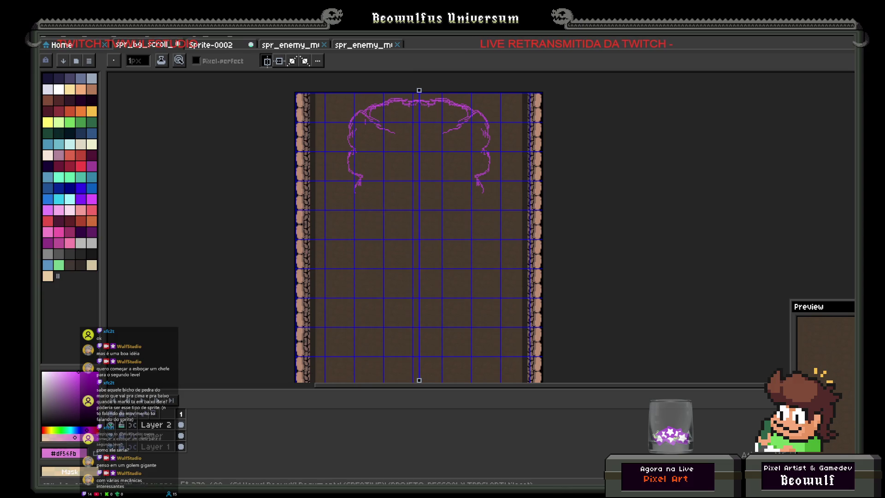
key("alt+Tab")
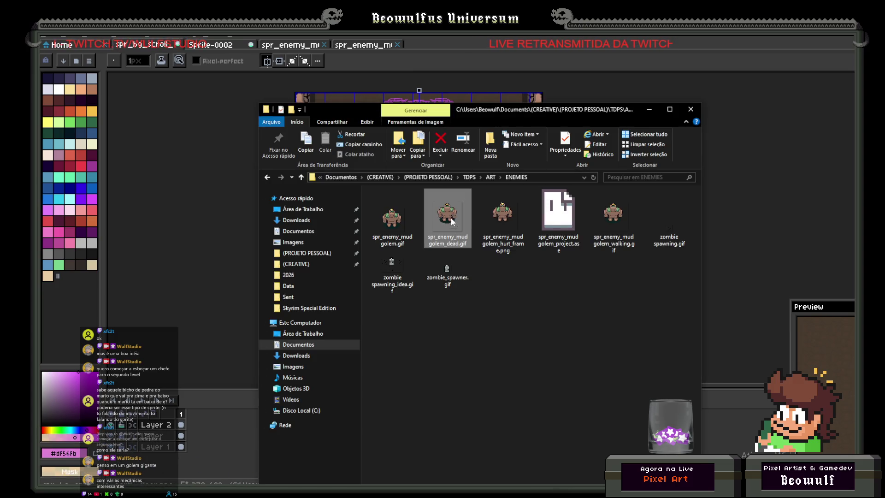
- Browse EVOMON WORLD > ART > WORLD ART > WorldMap and open the project_evomon worldmap file in Aseprite
left_click(418, 176)
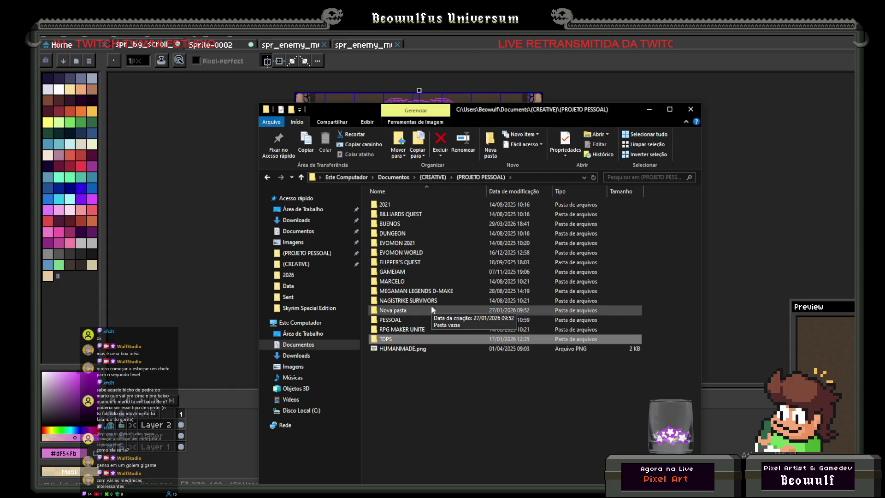
double_click(417, 253)
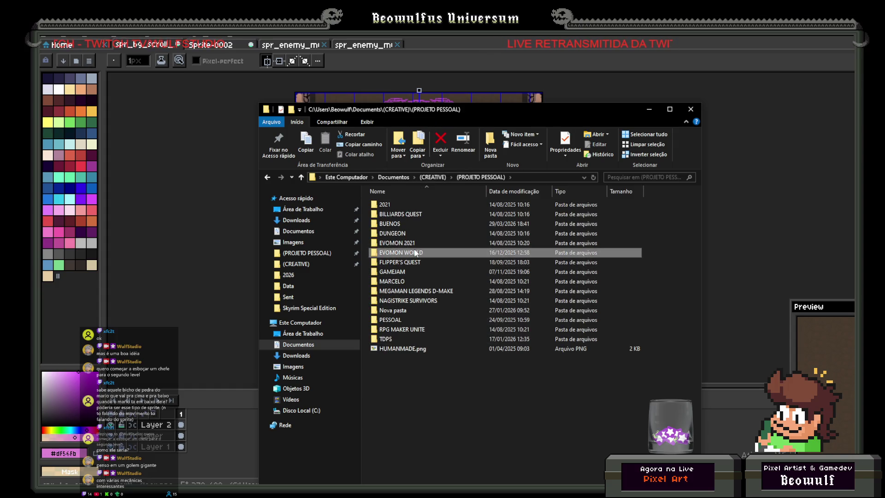
double_click(413, 234)
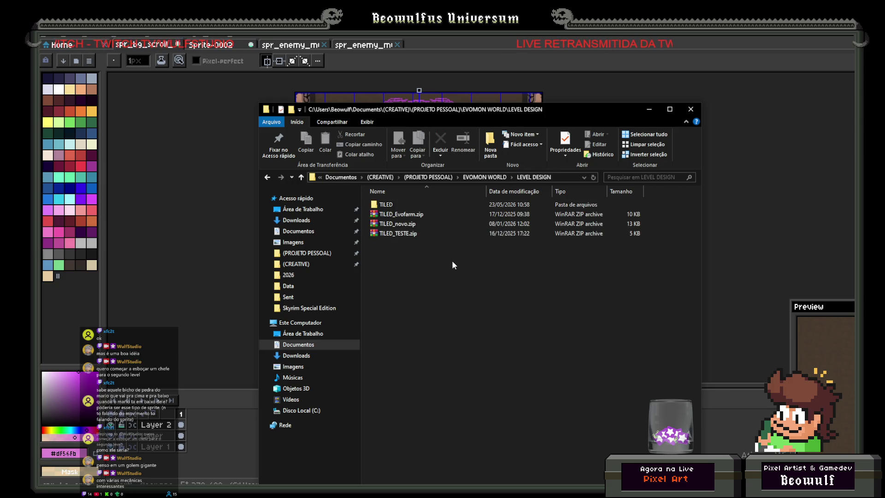
key("alt+Left")
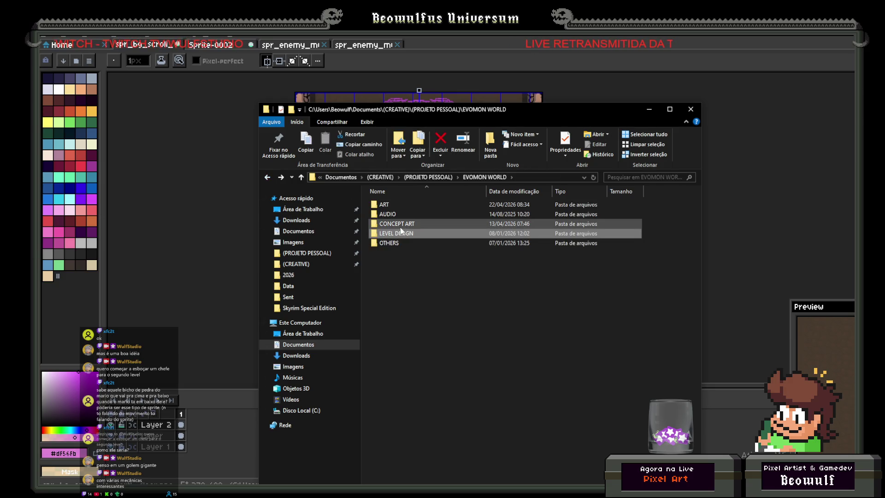
double_click(389, 206)
double_click(686, 210)
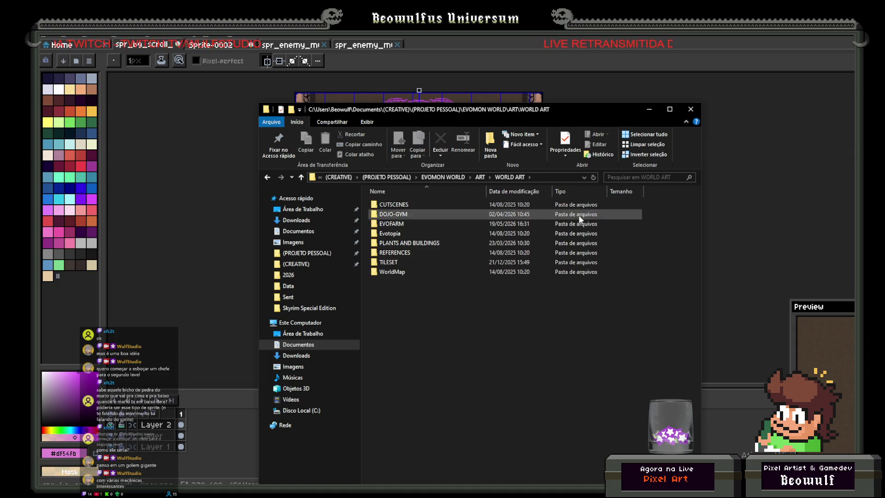
double_click(414, 271)
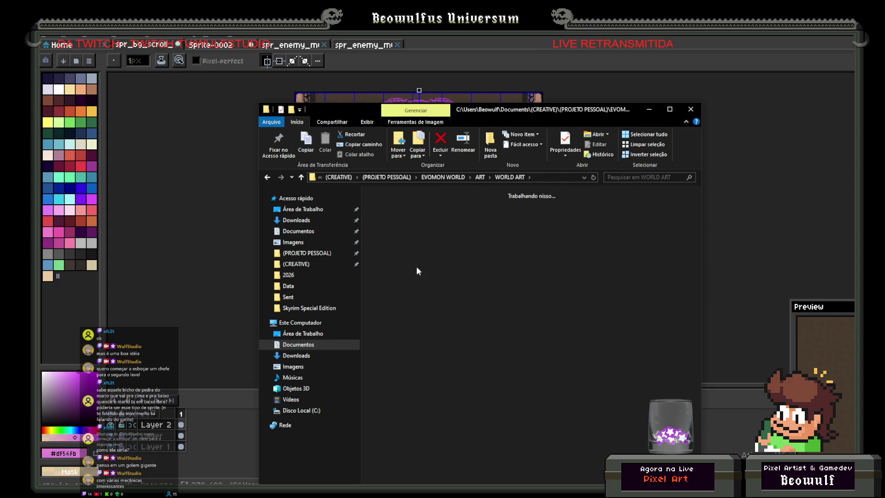
double_click(503, 211)
scroll(509, 284, "up", 3)
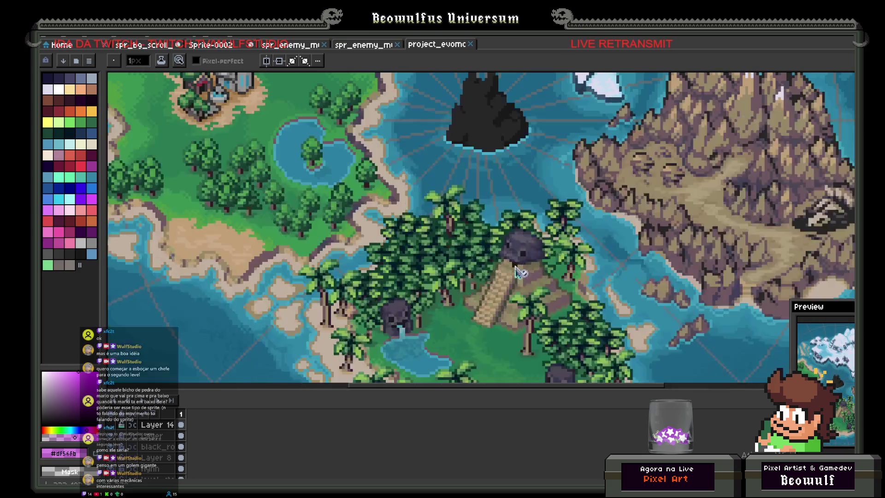
- Dock the world map as a side reference panel showing the jungle island
left_click_drag(523, 291, 516, 198)
mouse_move(464, 46)
left_mouse_down()
mouse_move(801, 164)
mouse_move(848, 167)
left_mouse_up()
mouse_move(747, 240)
left_mouse_down()
mouse_move(737, 220)
mouse_move(754, 249)
mouse_move(747, 194)
mouse_move(751, 244)
left_mouse_up()
mouse_move(835, 313)
left_mouse_down()
mouse_move(847, 318)
mouse_move(830, 346)
mouse_move(615, 341)
left_mouse_up()
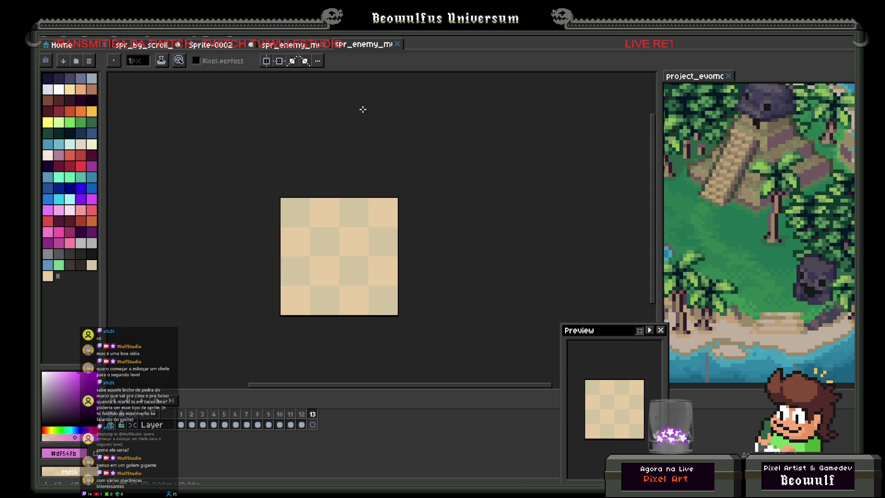
- Close both spr_enemy sprites and Sprite-0002, discarding the stone texture's unsaved changes
left_click(398, 44)
left_click(325, 43)
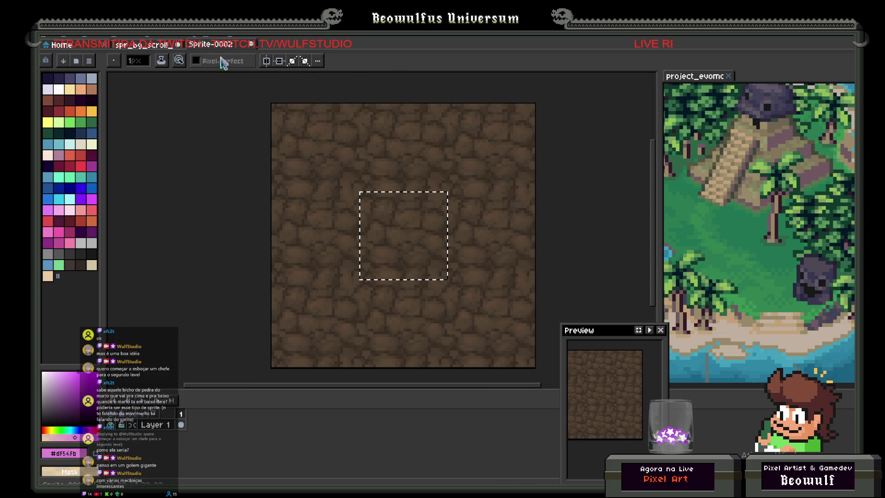
left_click(250, 44)
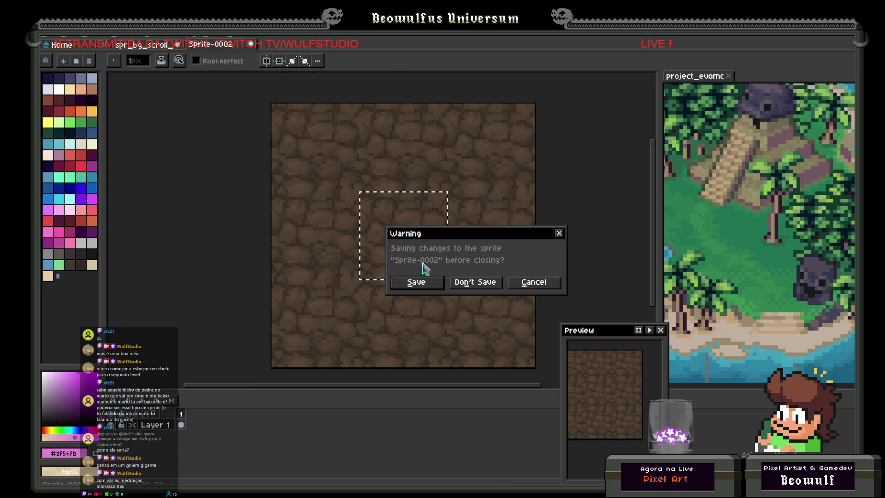
left_click(478, 283)
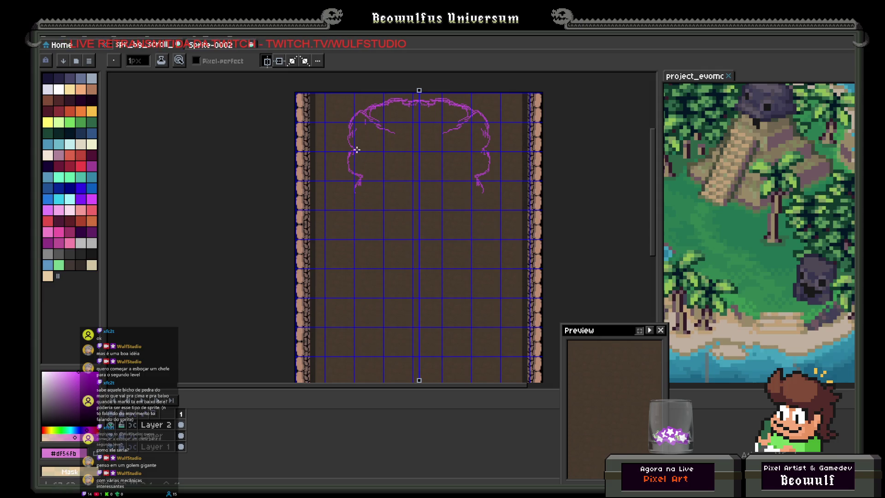
- Undo the old arc sketch and draw mirrored purple shoulder and side outlines near the top
key("ctrl+z")
key("ctrl+z")
key("ctrl+z")
key("ctrl+z")
key("ctrl+z")
key("ctrl+z")
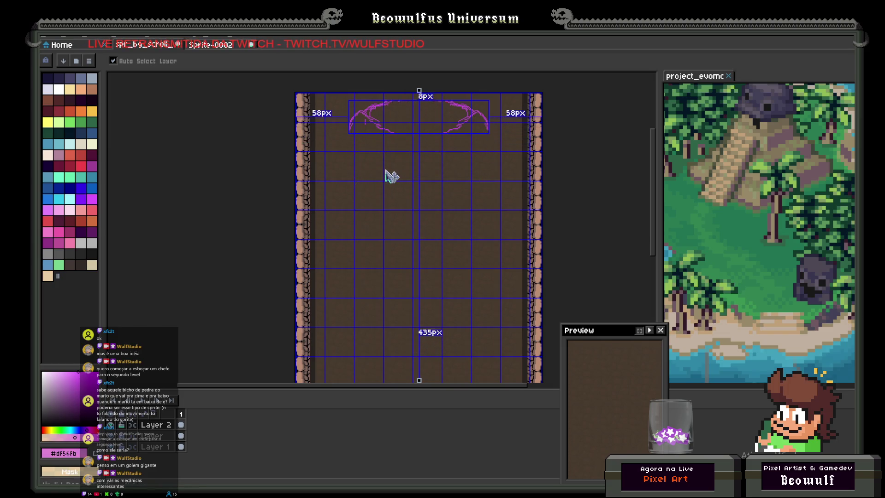
key("ctrl+z")
key("ctrl+z")
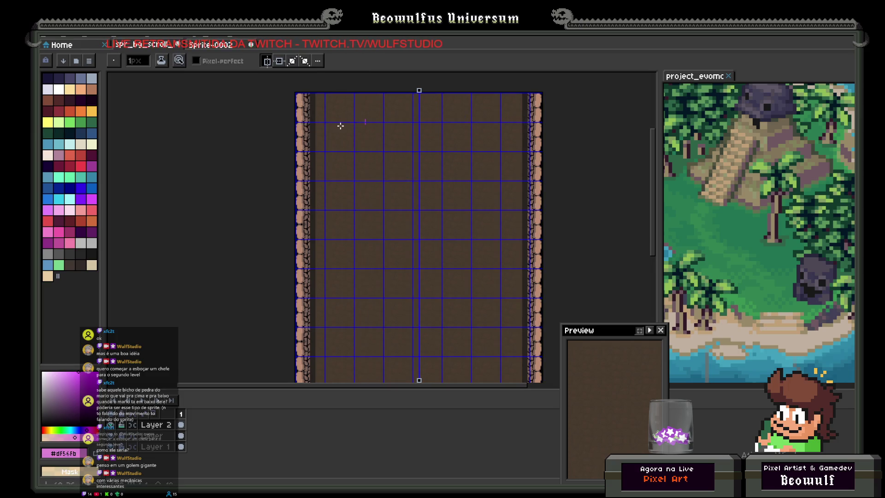
mouse_move(349, 118)
left_mouse_down()
mouse_move(370, 109)
mouse_move(405, 123)
left_mouse_up()
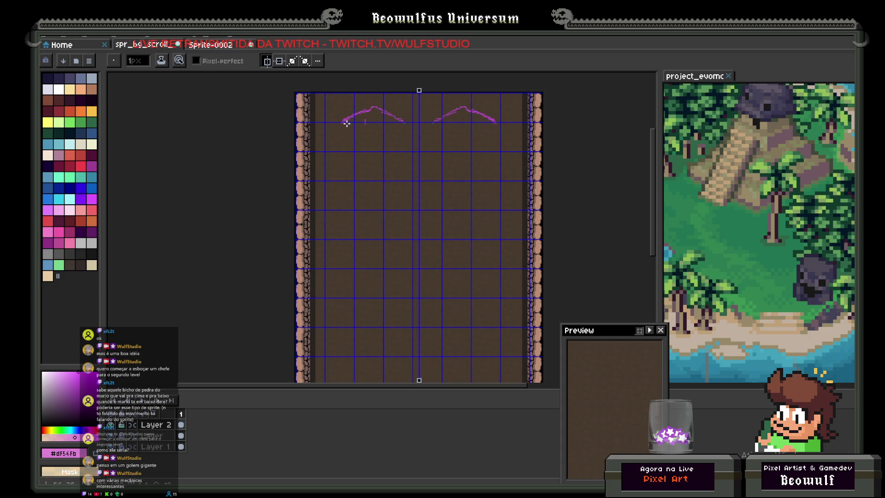
left_click_drag(333, 136, 351, 141)
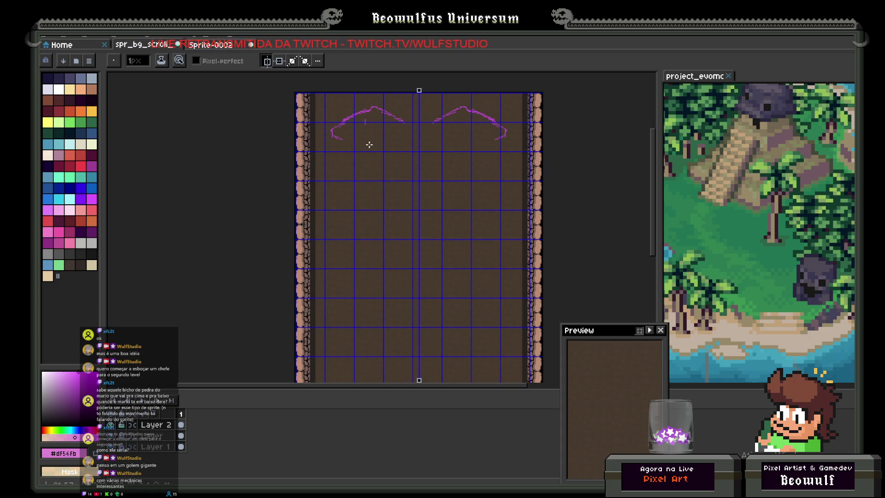
left_click_drag(384, 151, 395, 144)
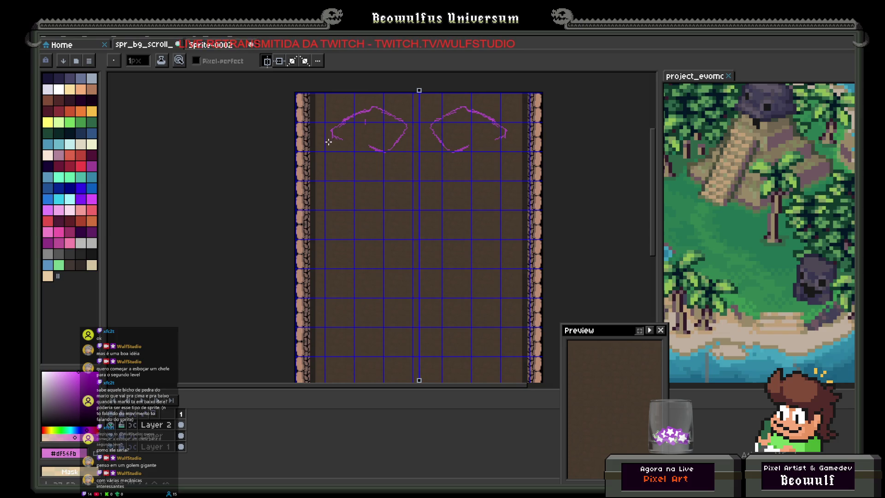
mouse_move(324, 150)
left_mouse_down()
mouse_move(334, 169)
mouse_move(328, 154)
left_mouse_up()
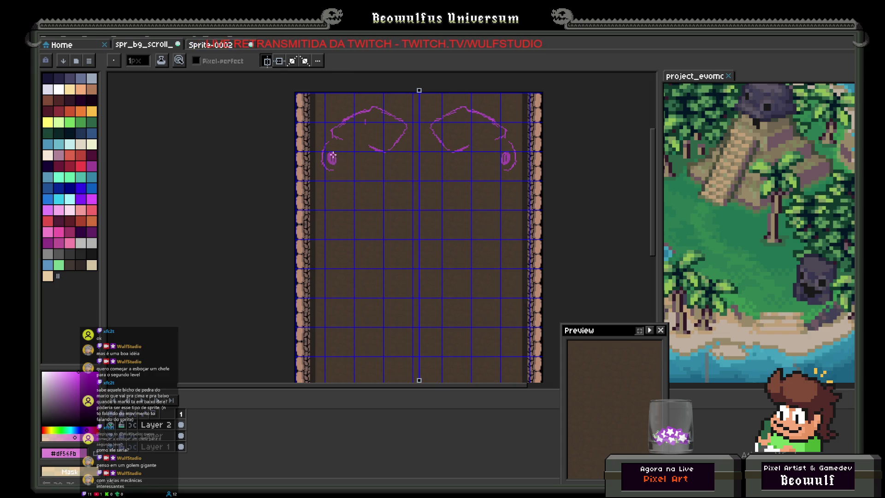
- Add mirrored leg, bottom, inner-body and diagonal claw strokes, then undo the lower curls
key("ctrl+z")
key("ctrl+z")
left_click_drag(346, 157, 385, 173)
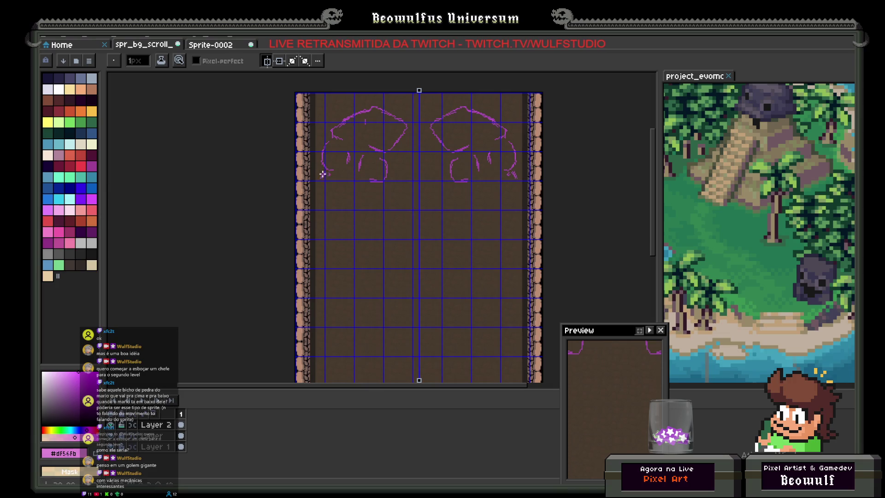
left_click_drag(323, 186, 347, 192)
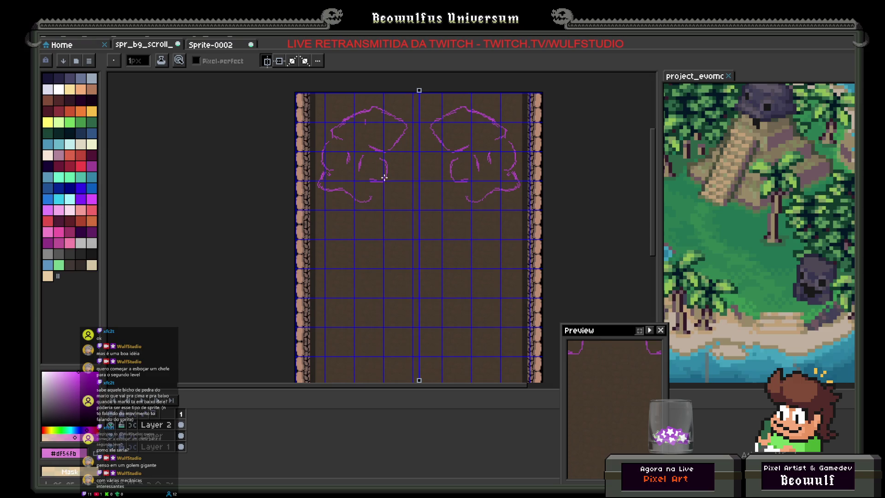
left_click_drag(392, 153, 391, 205)
left_click_drag(406, 138, 409, 194)
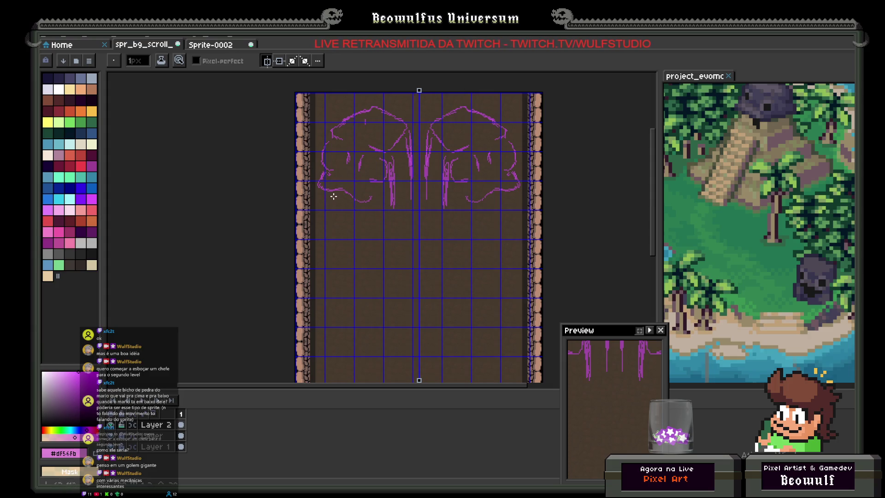
mouse_move(335, 193)
left_mouse_down()
mouse_move(345, 209)
mouse_move(373, 202)
mouse_move(322, 210)
mouse_move(329, 223)
mouse_move(382, 230)
left_mouse_up()
left_click(384, 218)
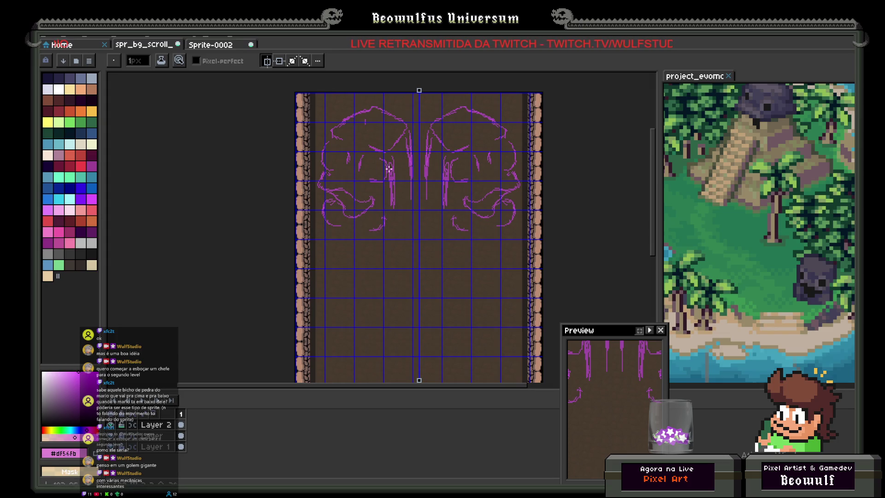
key("ctrl+z")
key("ctrl+z")
key("ctrl+z")
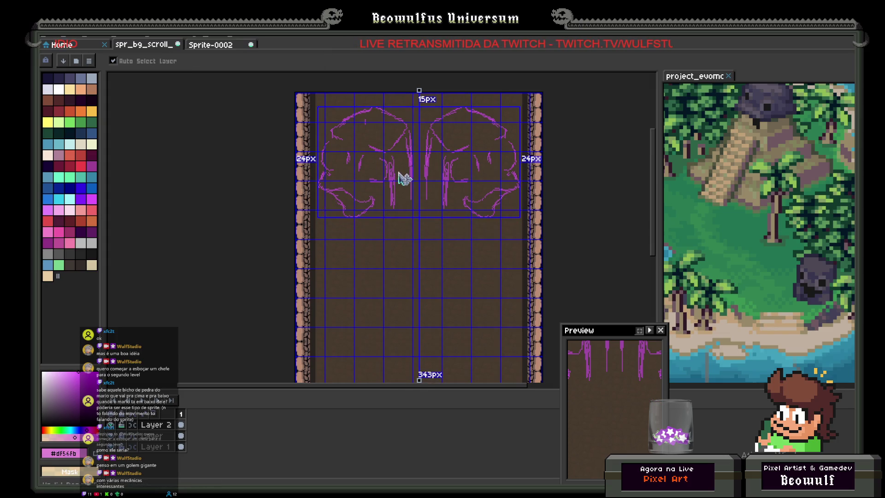
- Undo three more strokes, leaving only two short mirrored purple strokes at the top
key("ctrl+z")
key("ctrl+z")
key("ctrl+z")
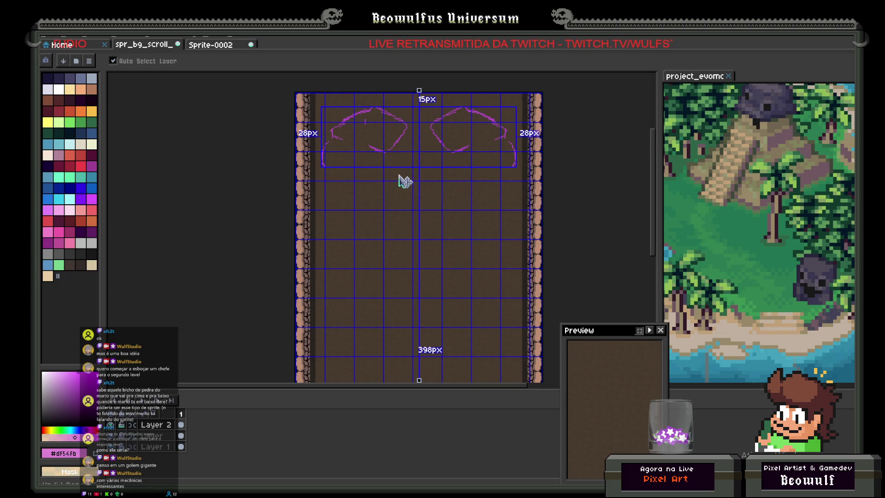
key("ctrl+z")
key("ctrl+z")
key("ctrl+z")
key("ctrl+z")
key("ctrl+z")
key("ctrl+z")
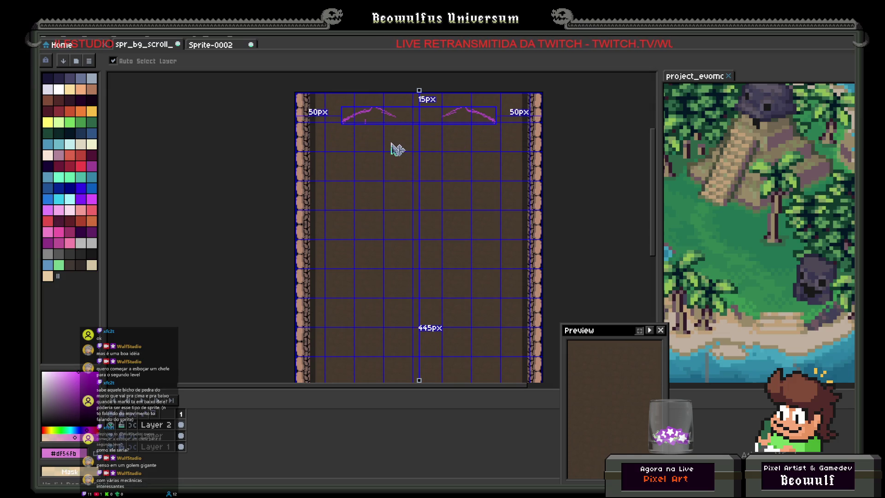
key("ctrl+z")
key("ctrl+z")
key("ctrl+z")
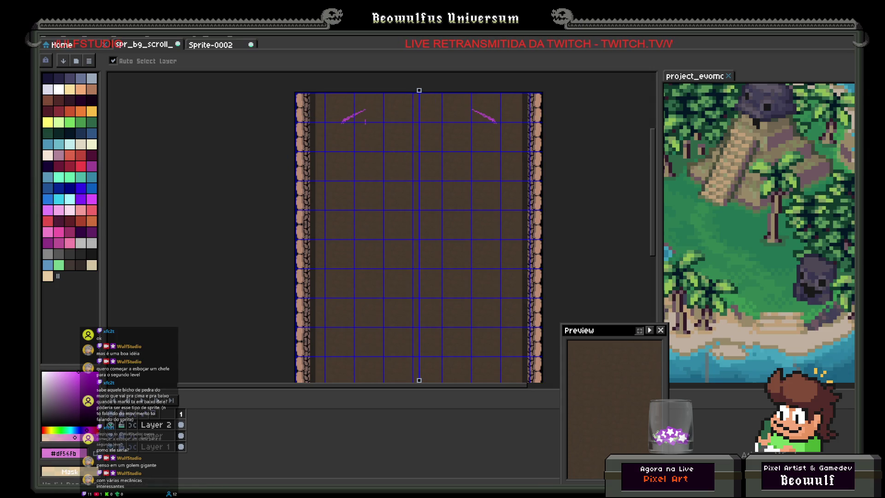
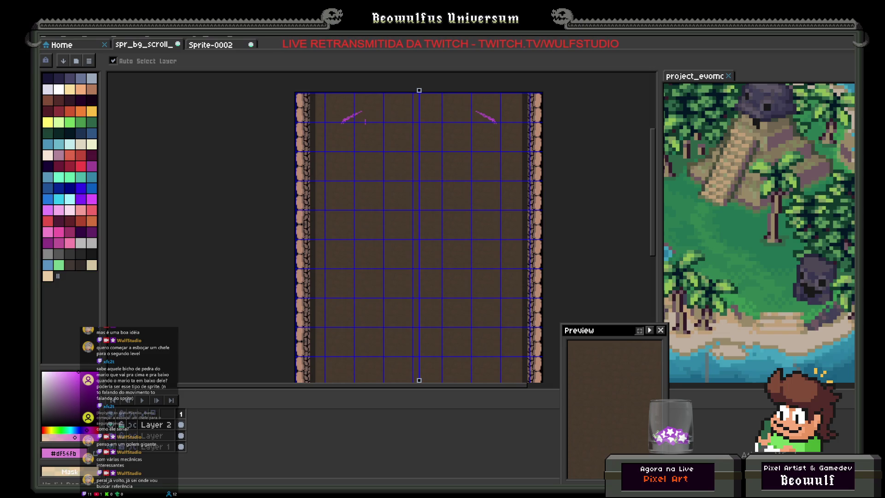
- Restore the full editing layout so the menu bar and toolbar show again
key("ctrl+f")
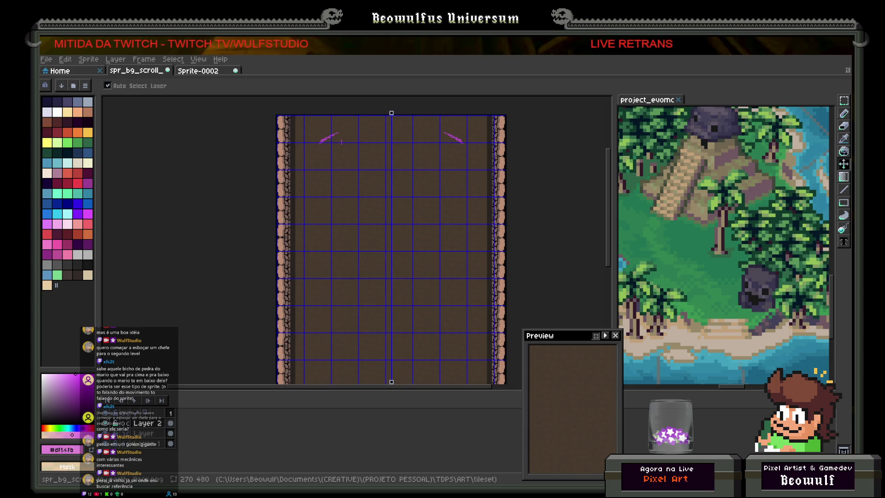
- Create a new blank sprite and paste the scanned comic page into it
key("b")
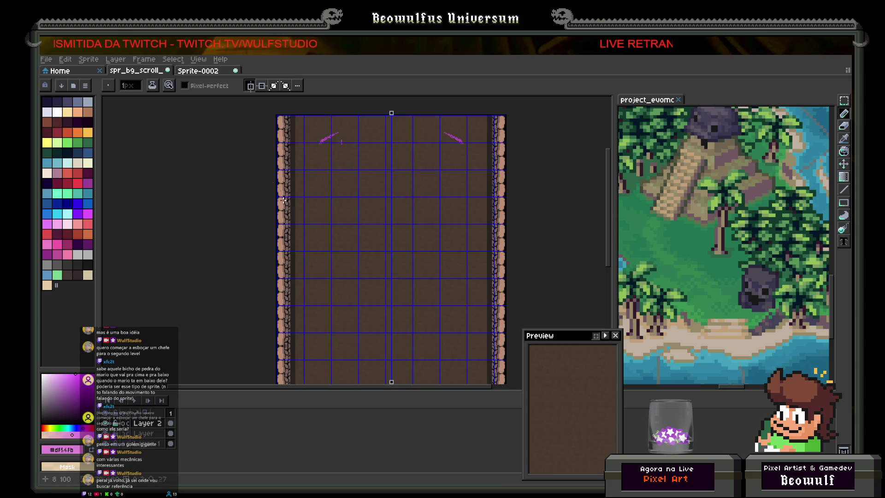
left_click(44, 60)
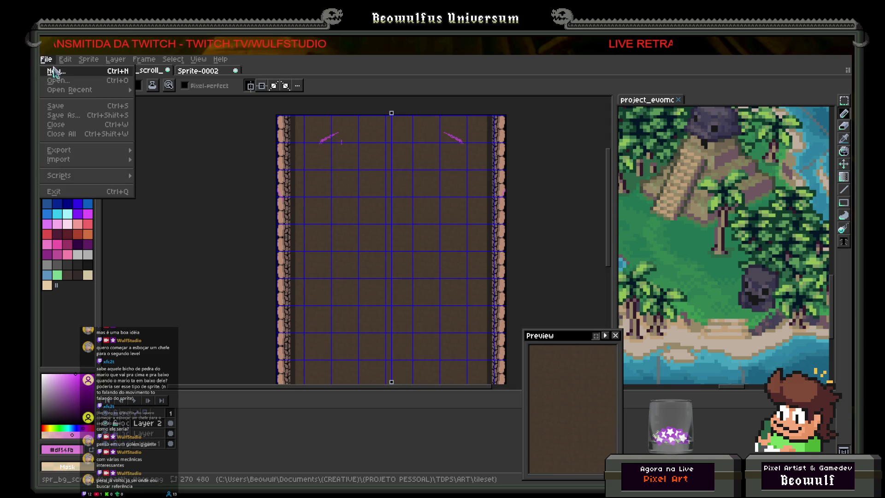
left_click(60, 72)
left_click(417, 356)
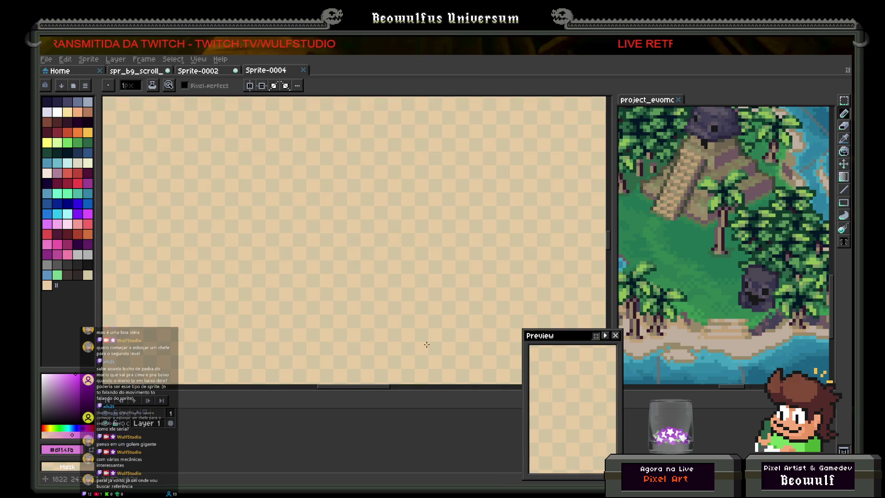
key("v")
key("ctrl+v")
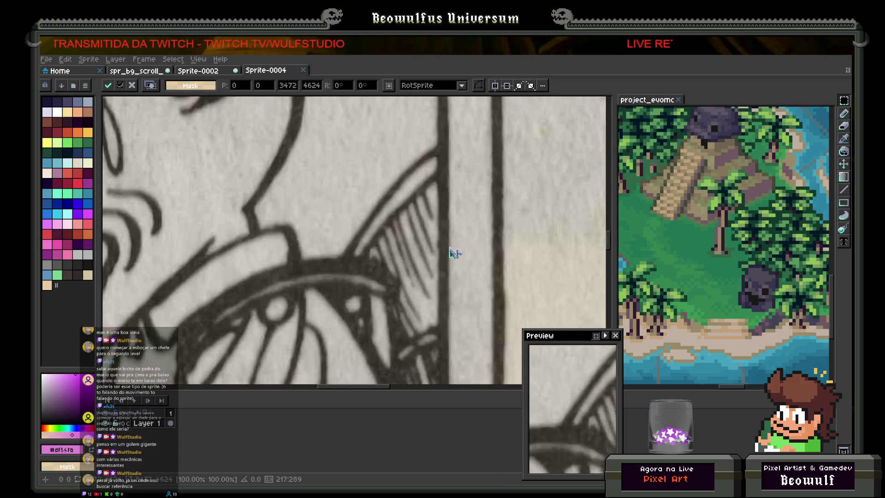
- Shrink the comic sprite to 50% with Sprite Size
left_click(86, 59)
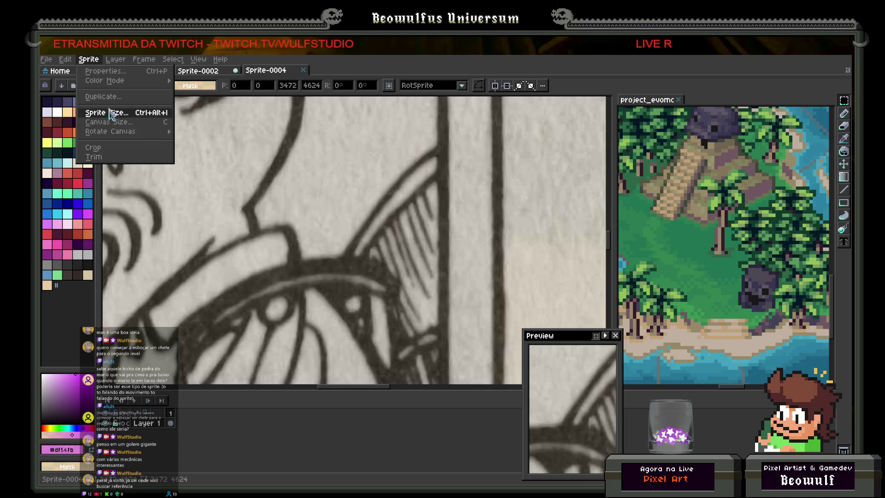
key("Return")
double_click(364, 273)
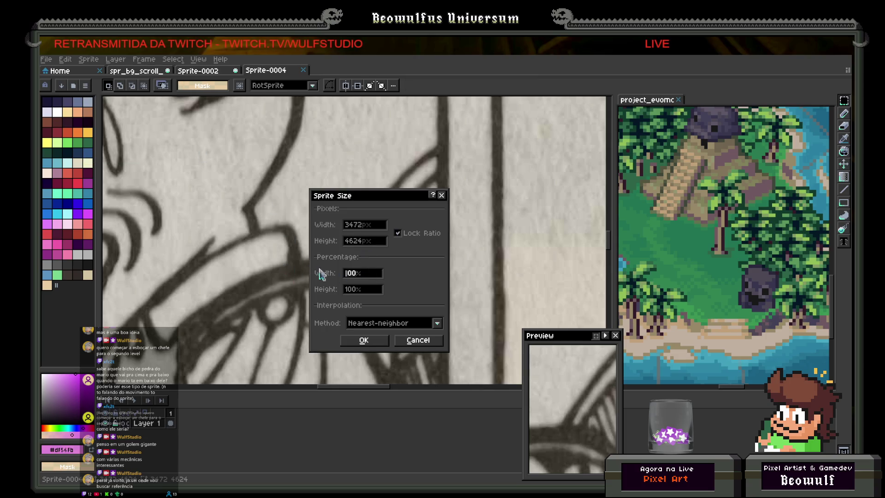
type("5")
key("Return")
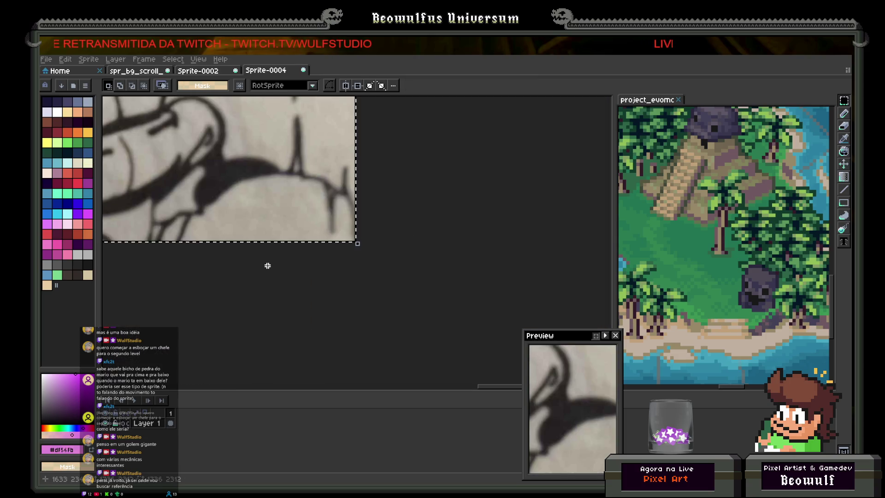
- Shrink the comic sprite by another 50% to a quarter of its original size
left_click(91, 69)
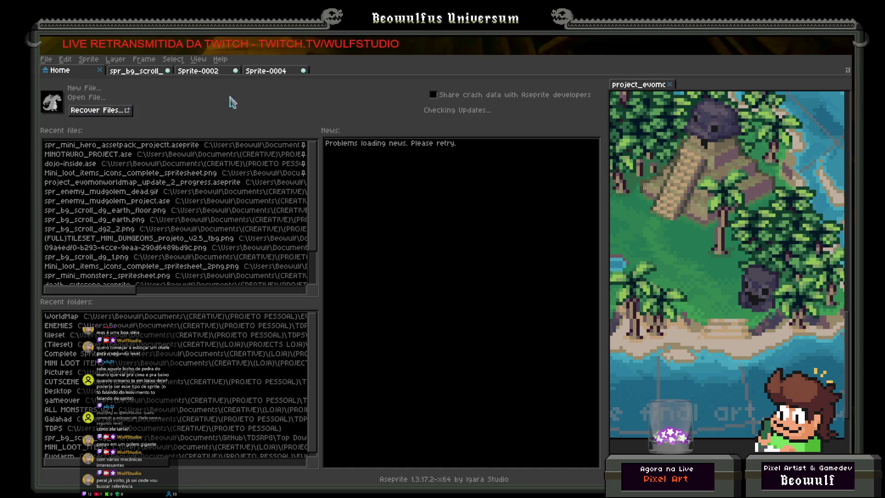
left_click(271, 73)
left_click(88, 59)
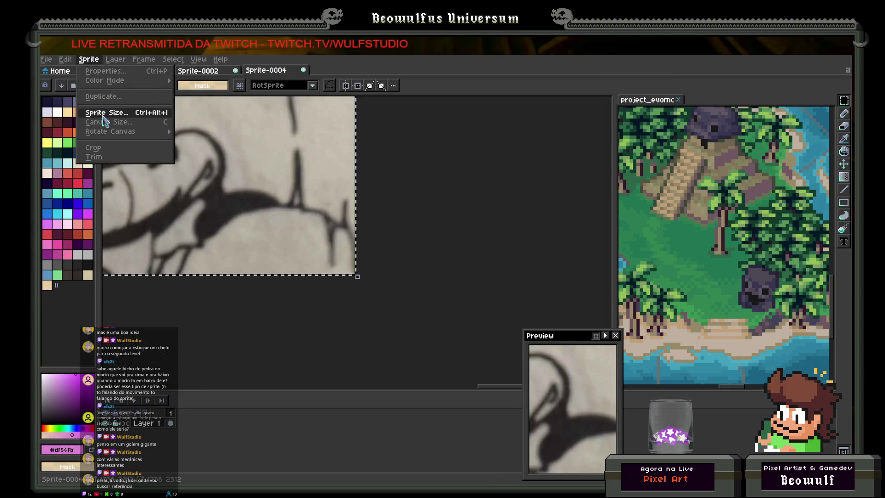
left_click(106, 116)
left_click(371, 274)
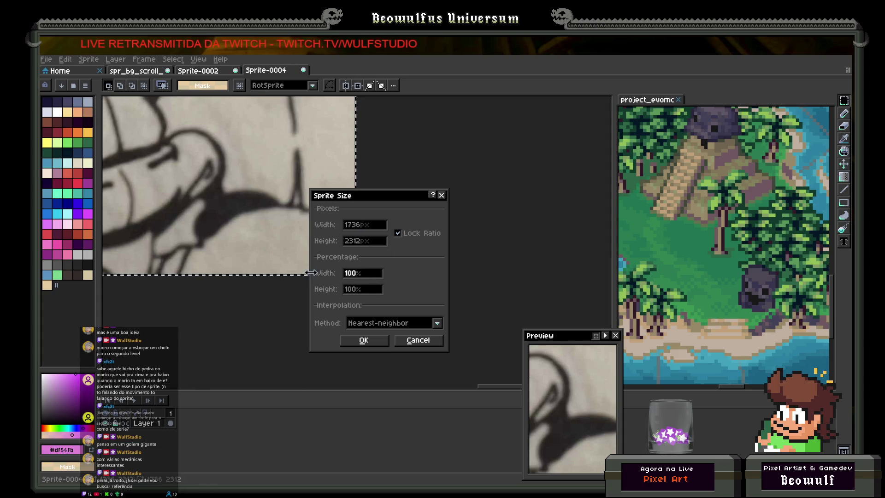
type("50")
key("Return")
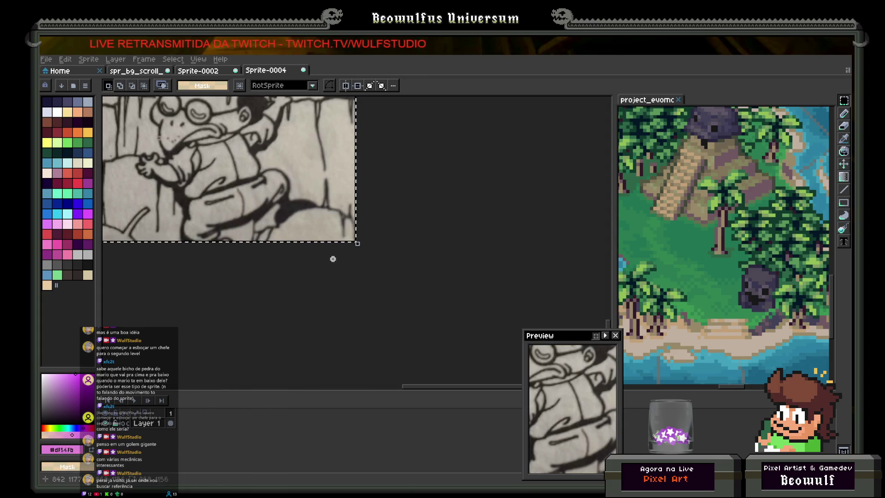
- Dock the Sprite-0004 comic reference in the right-hand panel
scroll(388, 274, "up", 3)
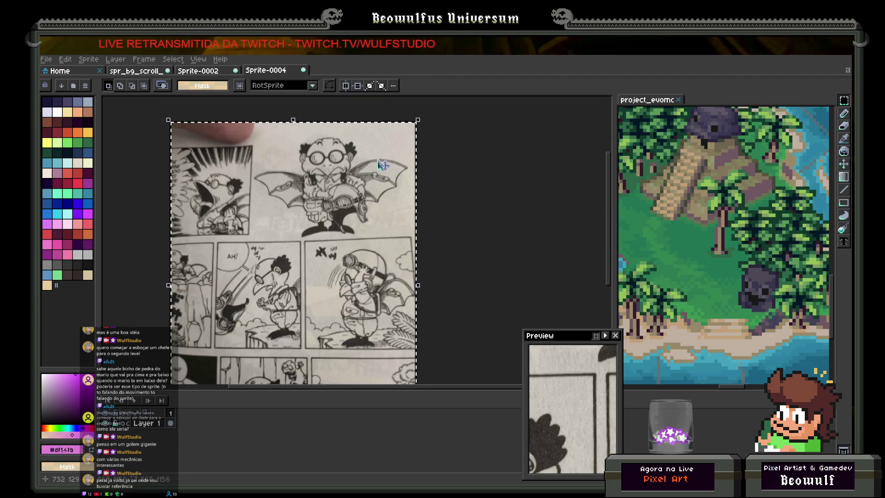
scroll(379, 177, "down", 3)
mouse_move(272, 71)
left_mouse_down()
mouse_move(682, 111)
mouse_move(669, 99)
left_mouse_up()
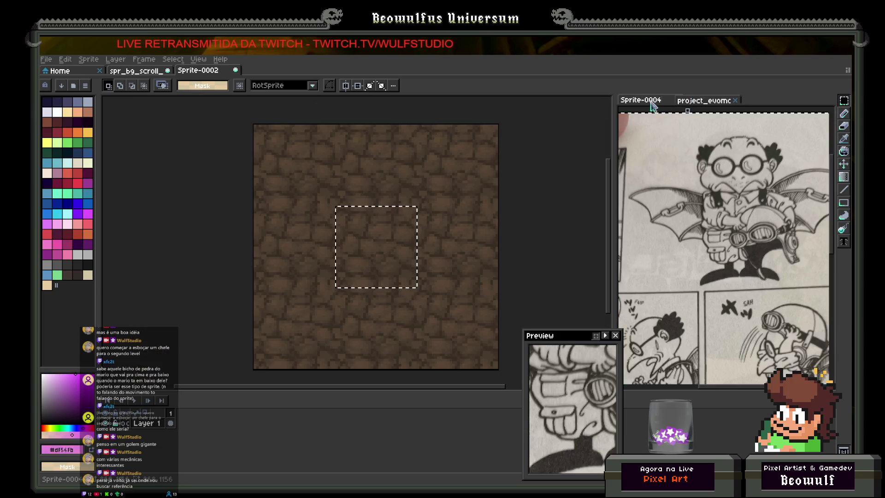
- Deselect the stone texture, save it as earth_tile.png, and close its tab
scroll(673, 169, "down", 1)
scroll(696, 177, "up", 1)
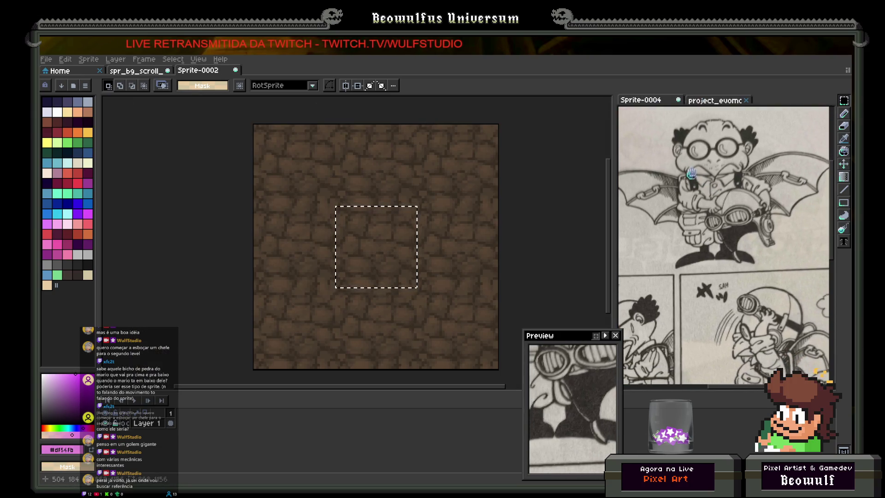
left_click(486, 233)
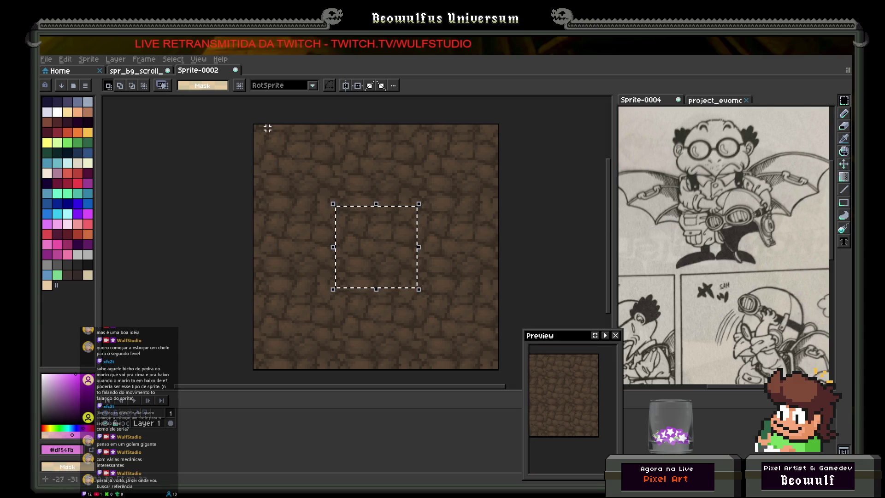
left_click(208, 169)
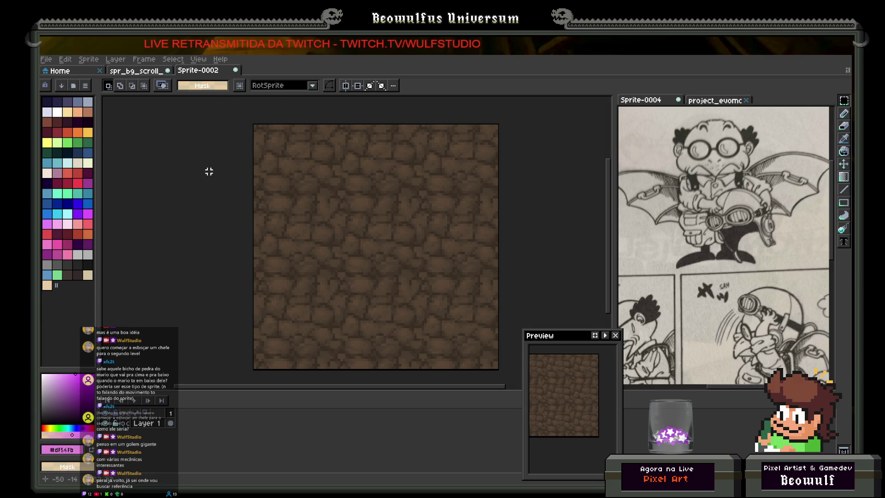
left_click(46, 59)
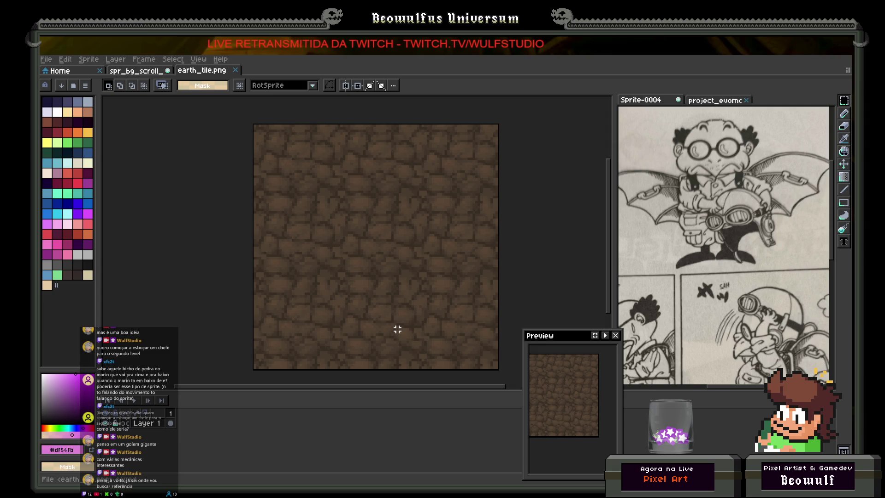
left_click(236, 70)
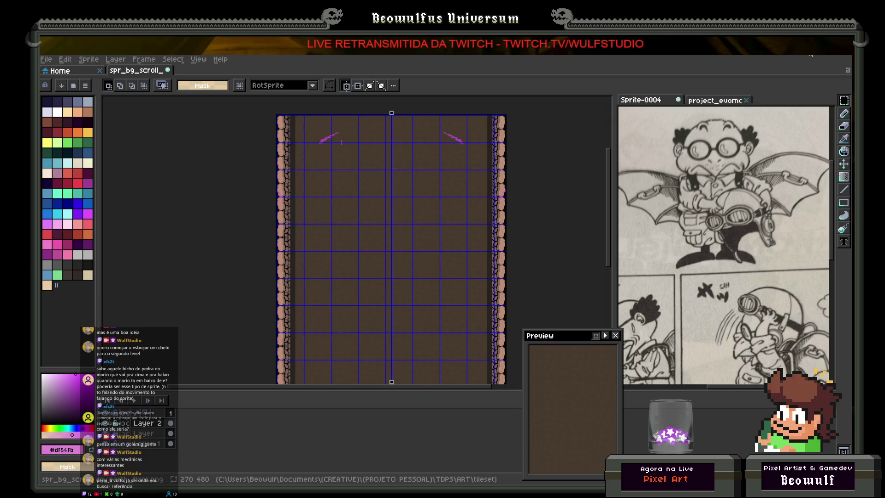
- Select and delete the purple strokes at the top of spr_bg_scroll, then deselect
left_click_drag(559, 140, 557, 170)
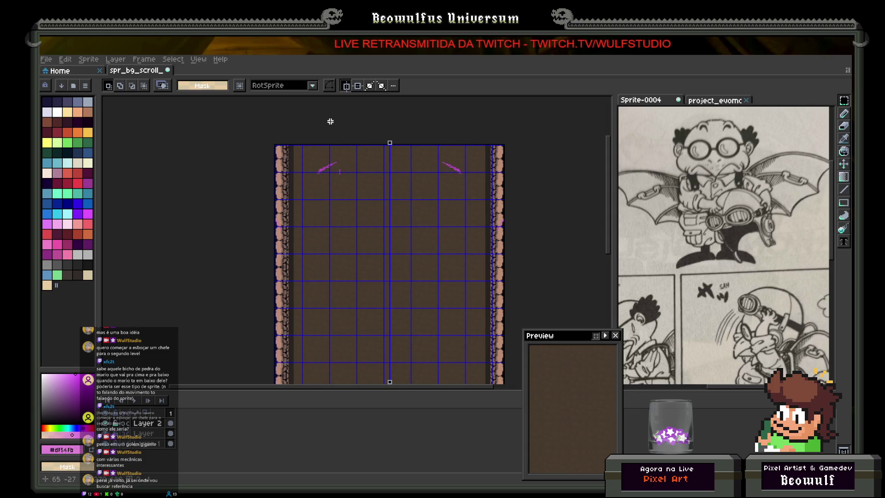
left_click_drag(296, 147, 441, 211)
key("Delete")
key("ctrl+d")
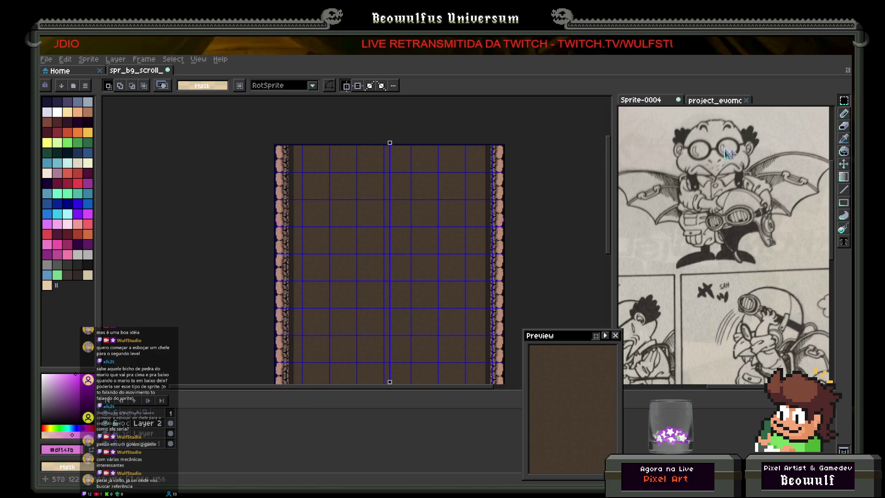
left_click(844, 113)
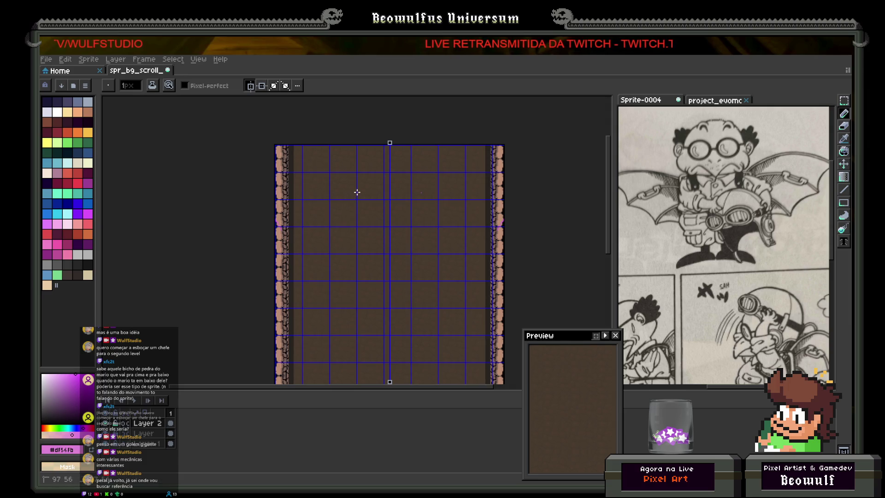
- Draw two mirrored purple lens circles with inner arcs in each
left_click_drag(356, 191, 348, 194)
mouse_move(337, 201)
left_mouse_down()
mouse_move(334, 225)
mouse_move(362, 235)
mouse_move(378, 210)
mouse_move(357, 191)
left_mouse_up()
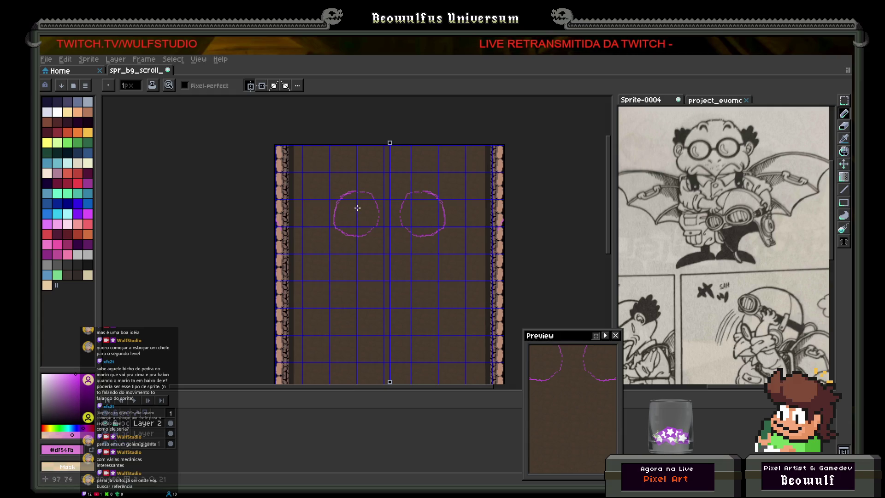
mouse_move(362, 227)
left_mouse_down()
mouse_move(343, 223)
mouse_move(354, 197)
mouse_move(371, 209)
mouse_move(368, 224)
left_mouse_up()
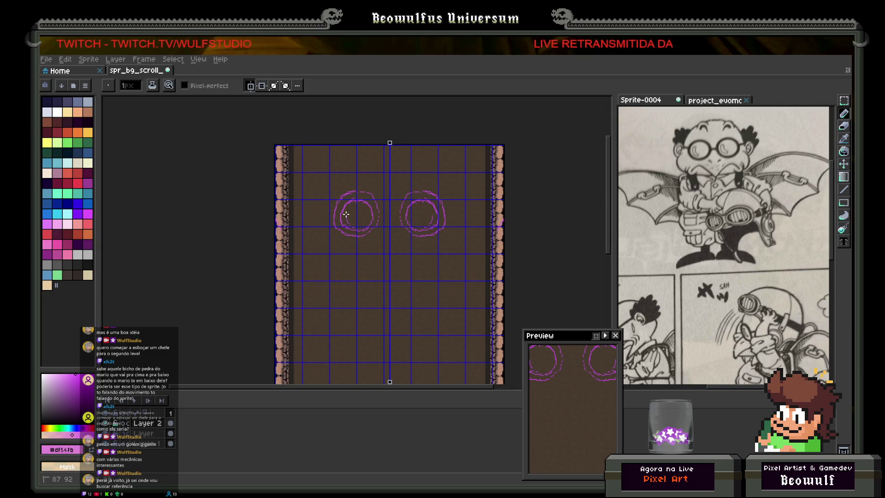
left_click_drag(351, 208, 355, 226)
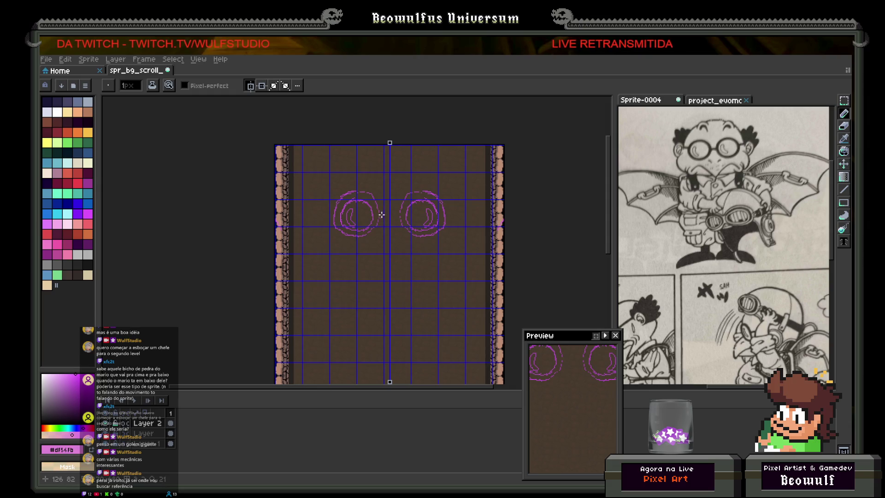
- Add a bridge between the lenses, ticks at their outer edges, and strap edges
left_click_drag(380, 212, 399, 216)
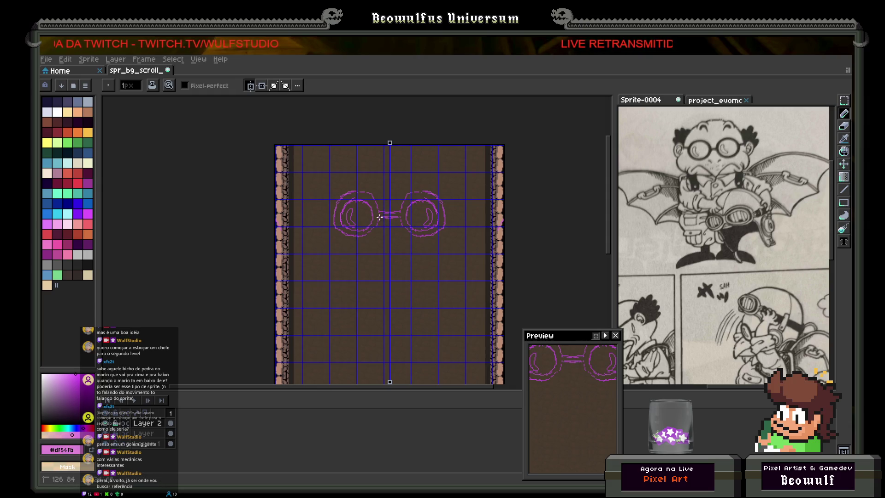
left_click_drag(331, 207, 327, 206)
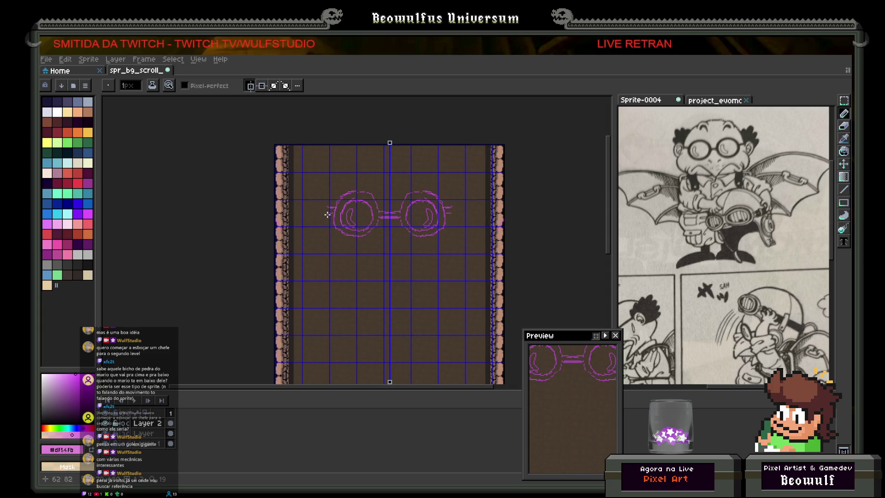
mouse_move(326, 224)
left_mouse_down()
mouse_move(344, 166)
mouse_move(390, 149)
left_mouse_up()
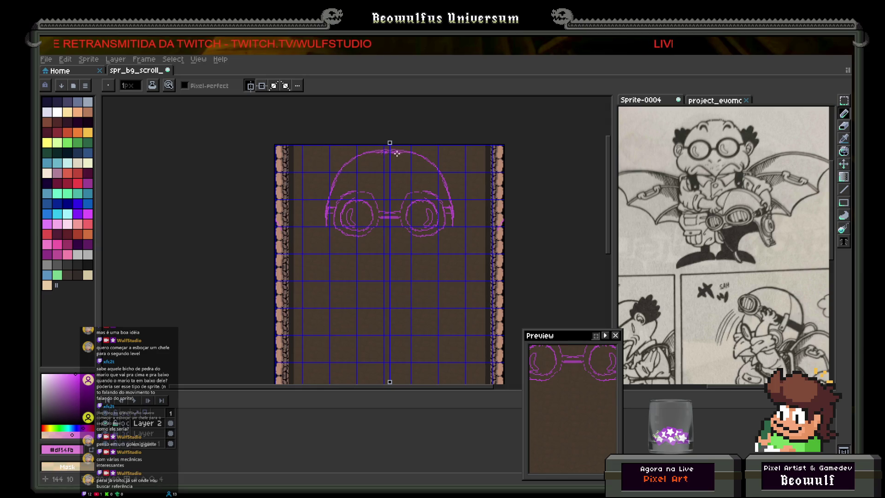
- Draw mirrored eyebrow strokes with curved marks above them over the goggles
left_click(372, 185)
left_click_drag(371, 182, 363, 179)
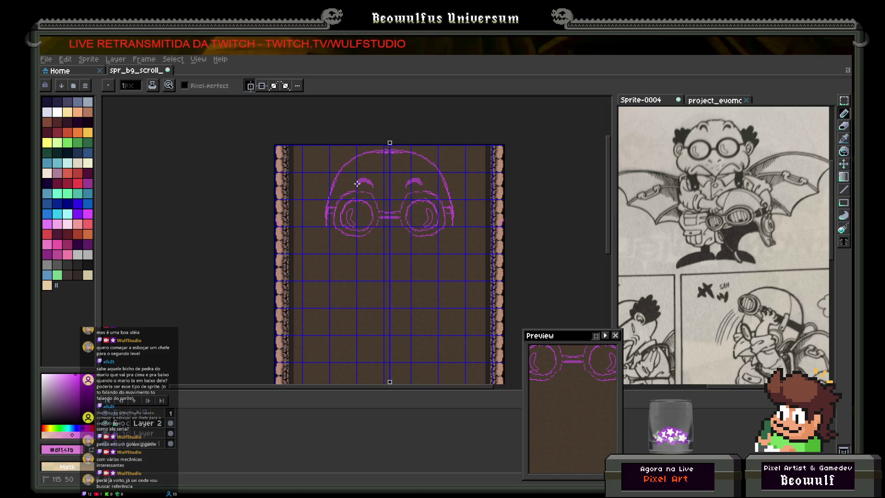
mouse_move(377, 179)
left_mouse_down()
mouse_move(353, 172)
mouse_move(345, 187)
left_mouse_up()
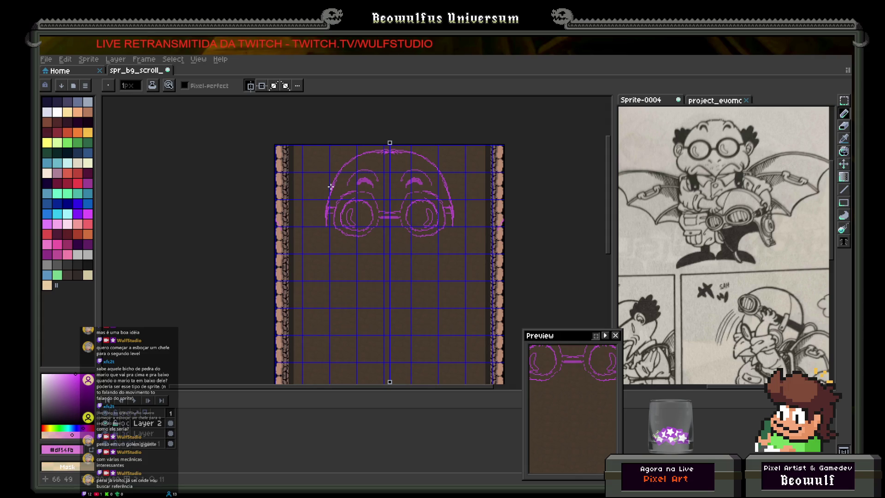
- Sketch the head sides, lower curls, cheek and mustache arcs, and marks between the eyes
mouse_move(331, 179)
left_mouse_down()
mouse_move(311, 180)
mouse_move(299, 205)
mouse_move(323, 236)
left_mouse_up()
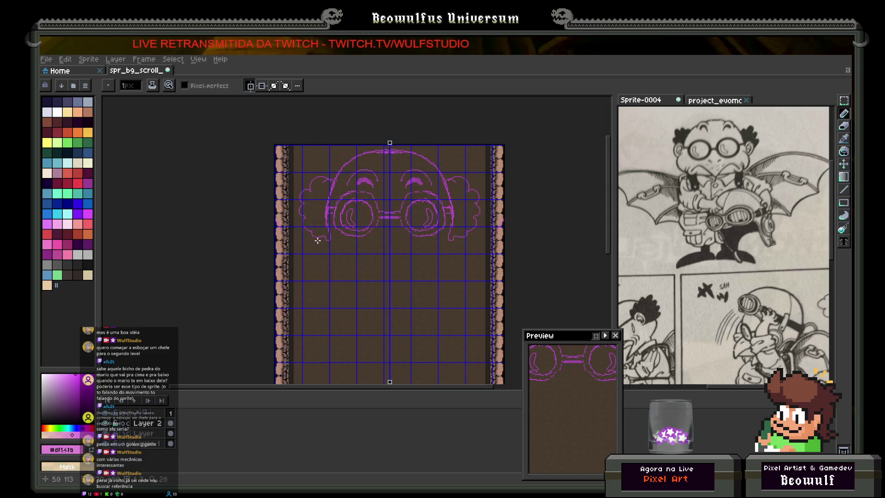
mouse_move(324, 235)
left_mouse_down()
mouse_move(318, 255)
mouse_move(333, 274)
left_mouse_up()
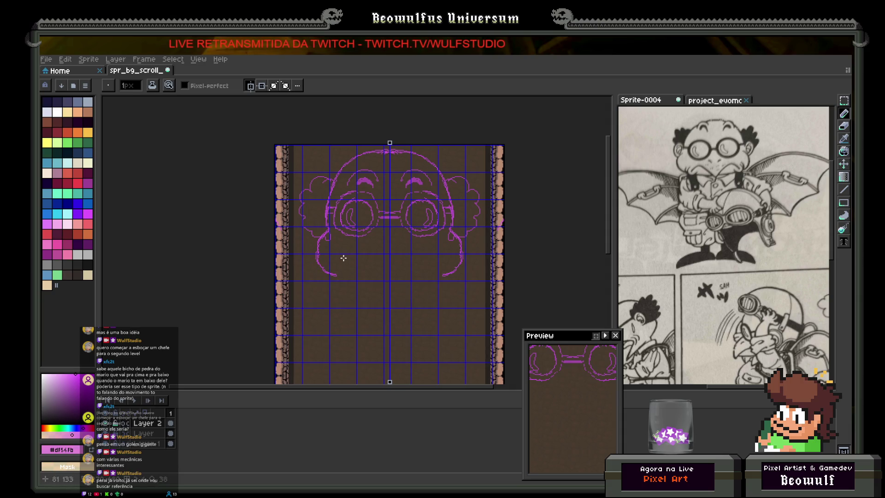
mouse_move(343, 265)
left_mouse_down()
mouse_move(367, 254)
mouse_move(390, 279)
left_mouse_up()
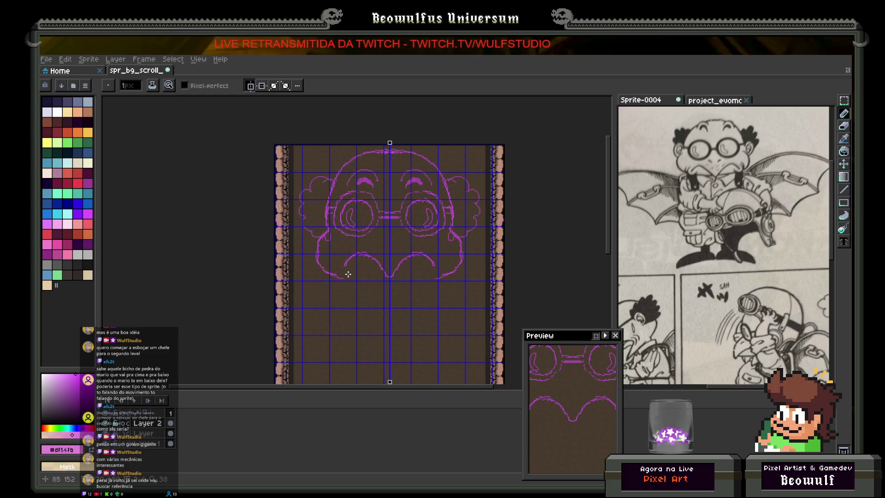
left_click_drag(348, 274, 350, 272)
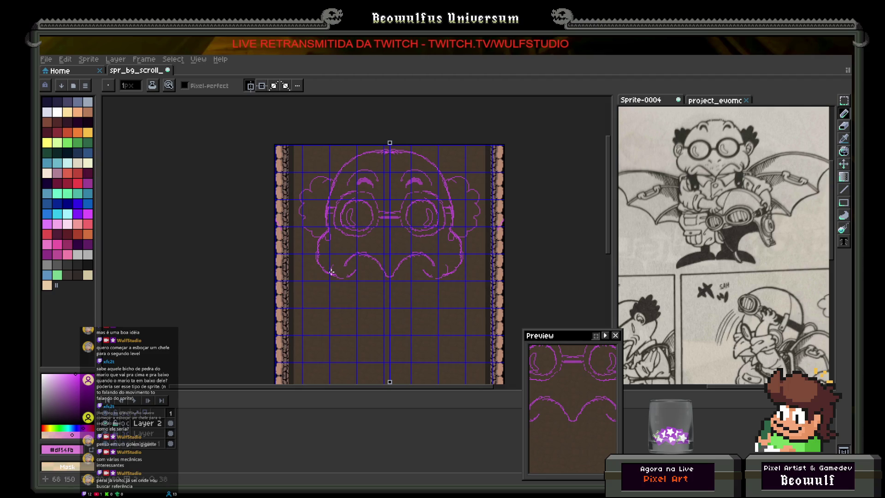
left_click(378, 248)
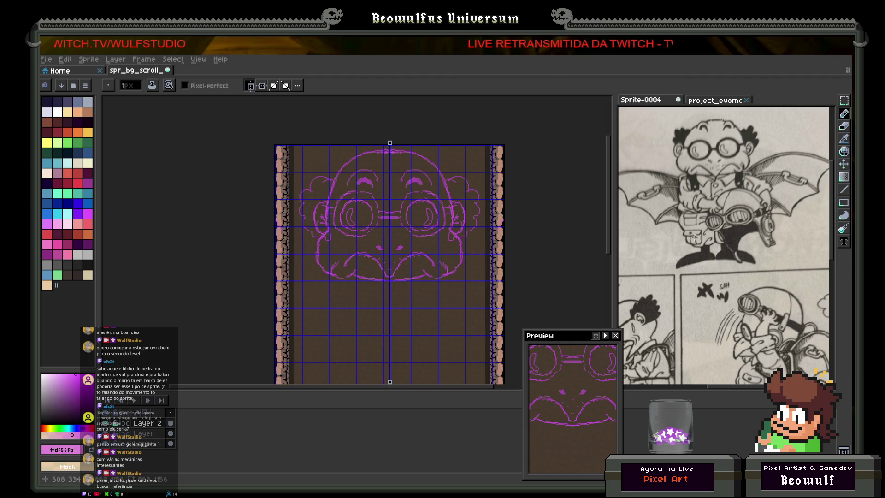
- Pan and zoom the comic reference to show its top edge
scroll(725, 189, "down", 4)
left_click_drag(725, 189, 712, 259)
scroll(712, 259, "up", 5)
scroll(655, 206, "up", 3)
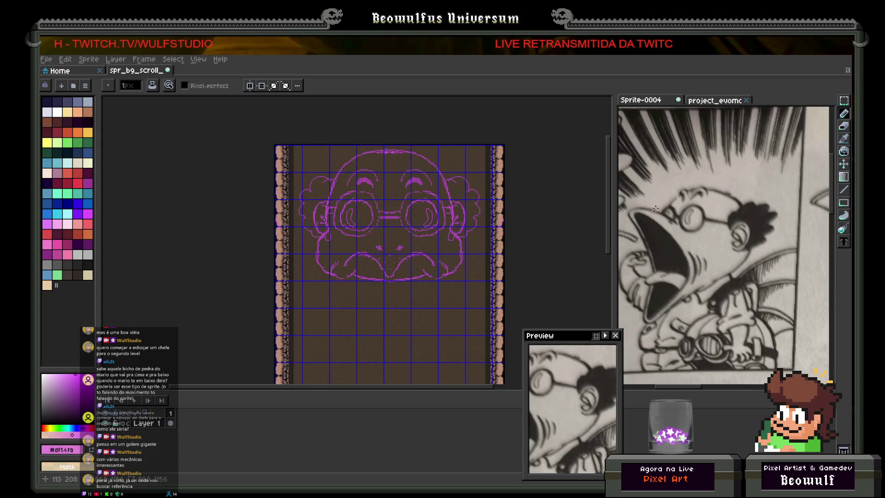
scroll(663, 238, "down", 2)
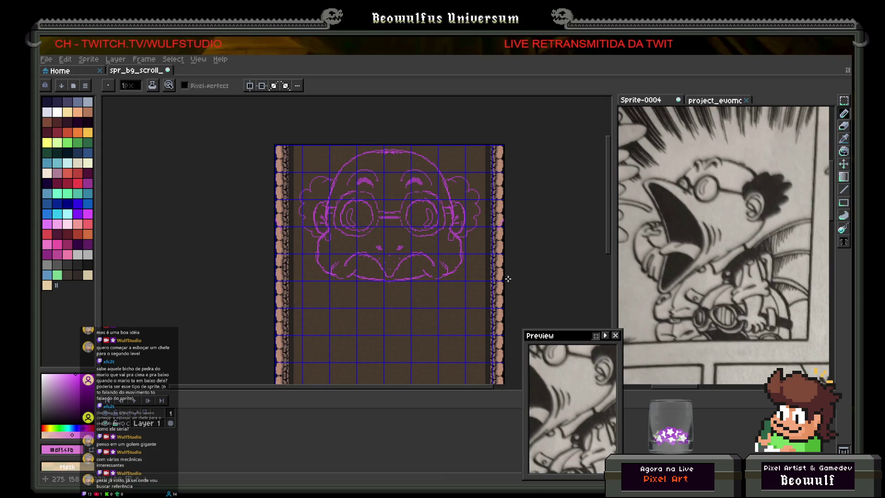
scroll(674, 240, "down", 2)
scroll(716, 262, "down", 3)
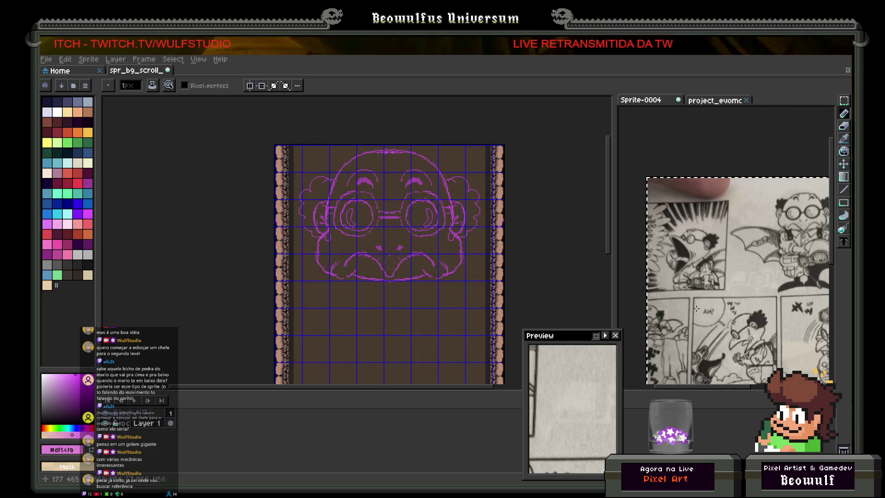
left_click_drag(716, 263, 686, 272)
- Recentre the face sprite and draw a bridge line between the goggle lenses
mouse_move(321, 260)
left_mouse_down()
mouse_move(332, 263)
mouse_move(367, 237)
mouse_move(363, 244)
left_mouse_up()
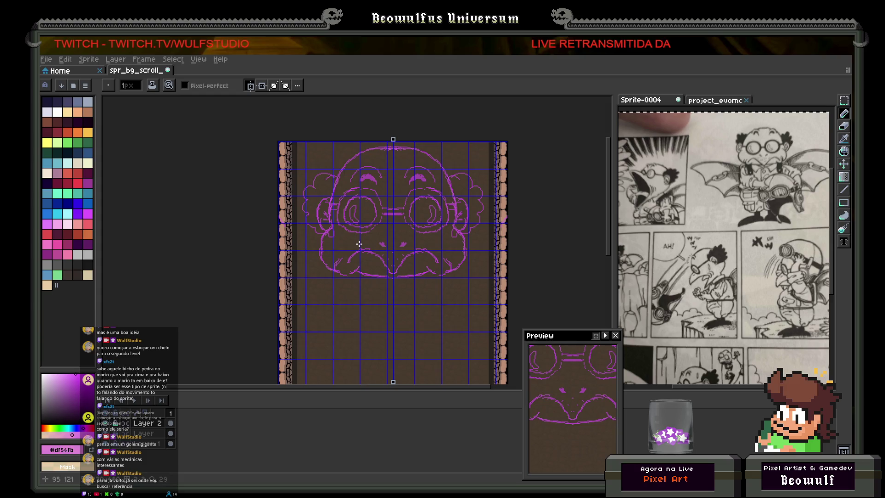
scroll(372, 234, "up", 2)
scroll(374, 239, "down", 1)
scroll(373, 239, "up", 1)
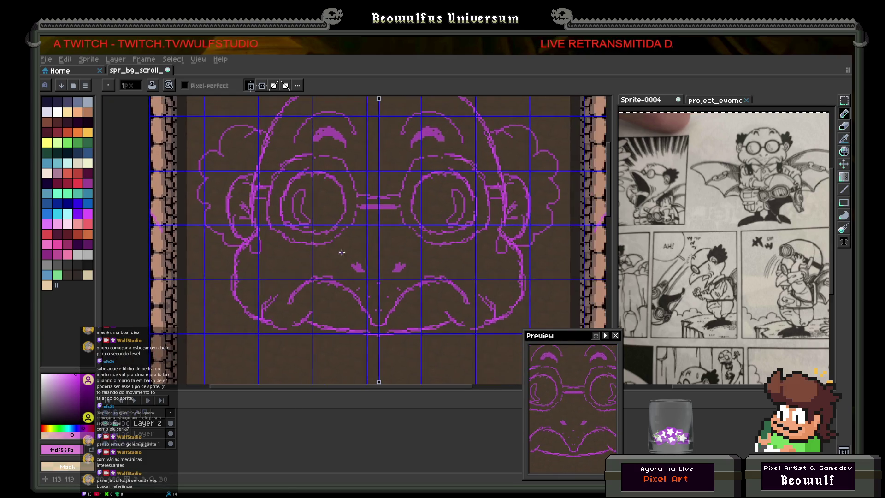
scroll(340, 255, "down", 2)
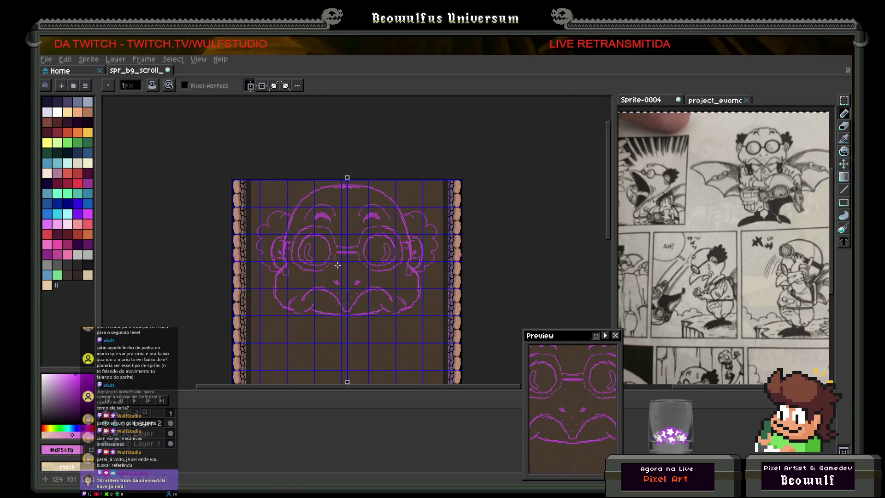
left_click_drag(338, 266, 351, 234)
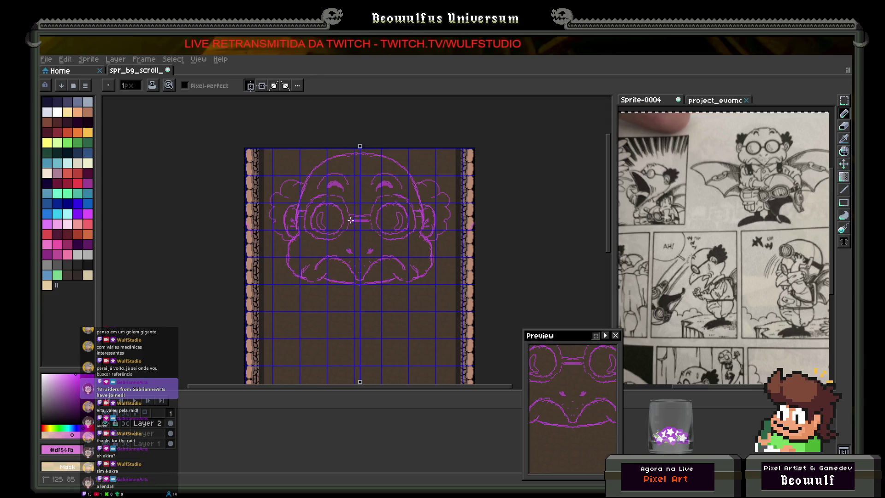
left_click_drag(349, 221, 370, 222)
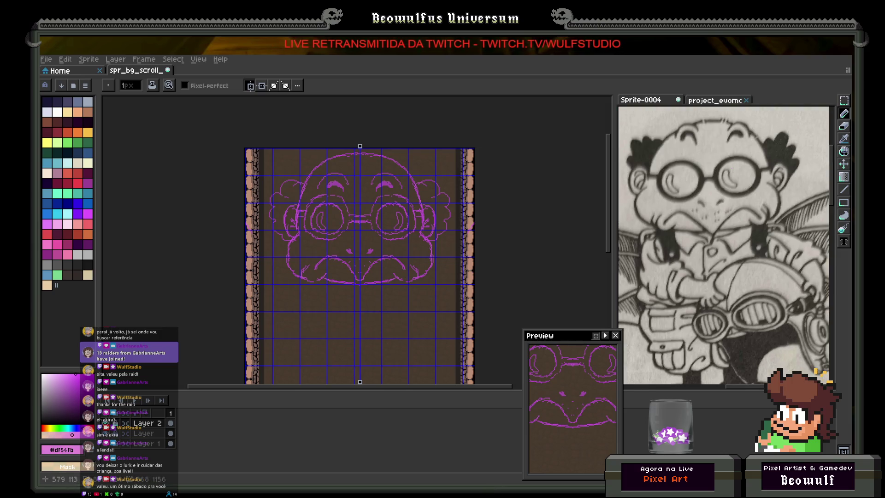
- Pan the reference to the close-up face and begin a mirrored sketch below the first face
left_click_drag(719, 230, 729, 235)
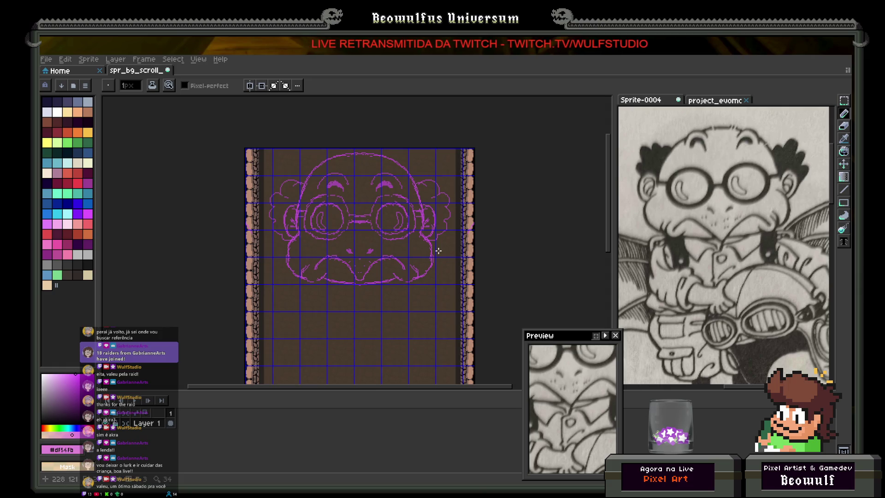
scroll(611, 207, "down", 5)
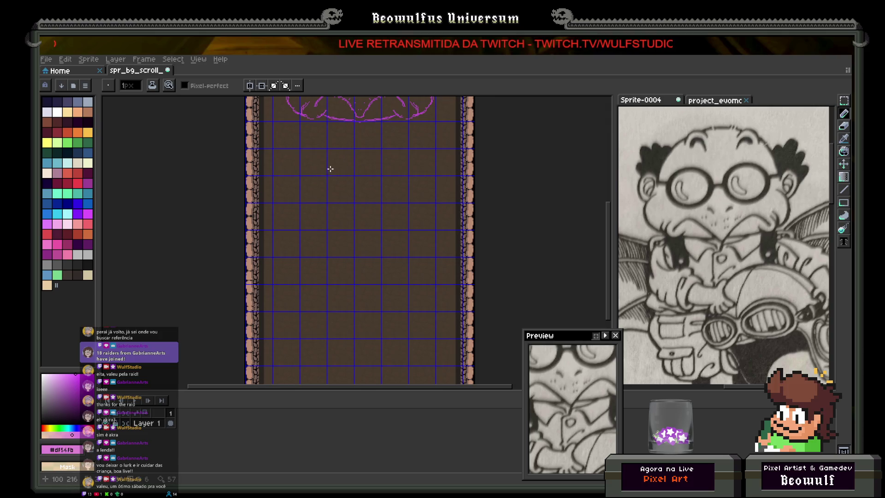
mouse_move(328, 170)
left_mouse_down()
mouse_move(308, 209)
mouse_move(346, 227)
left_mouse_up()
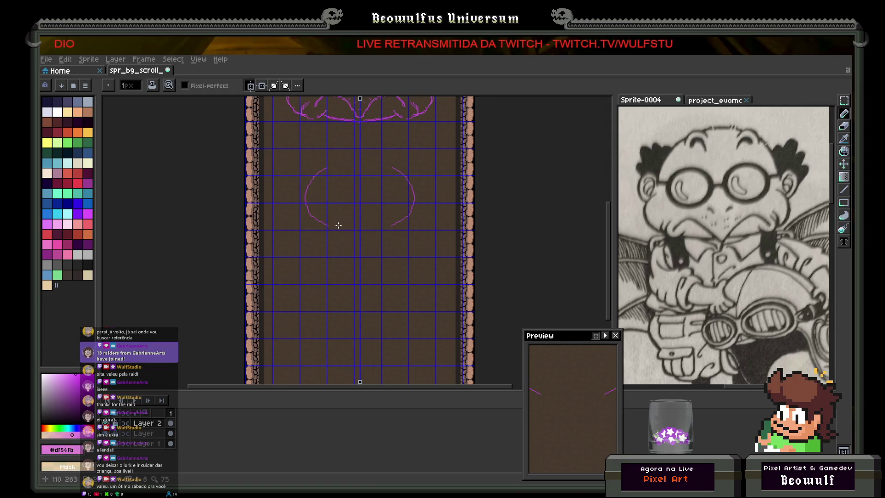
- Draw the new head's top arc, lengthened sides, and mirrored inner lower curves
left_click_drag(333, 166, 362, 161)
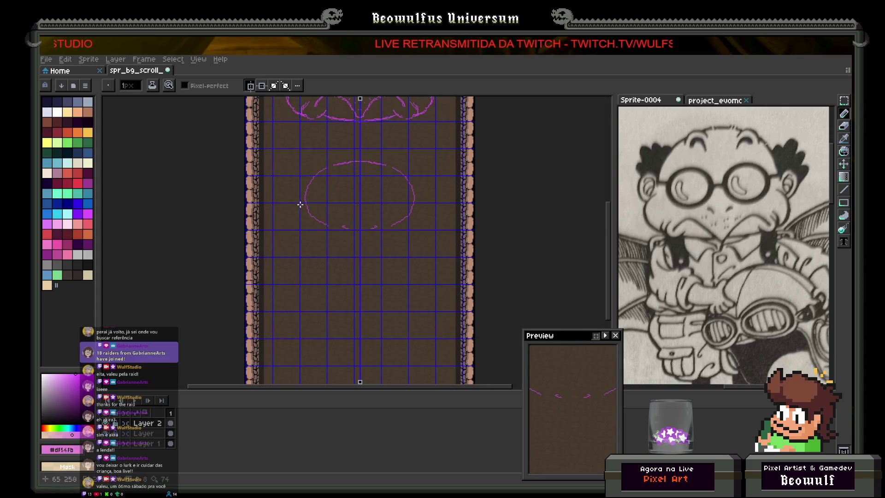
left_click_drag(305, 194, 297, 233)
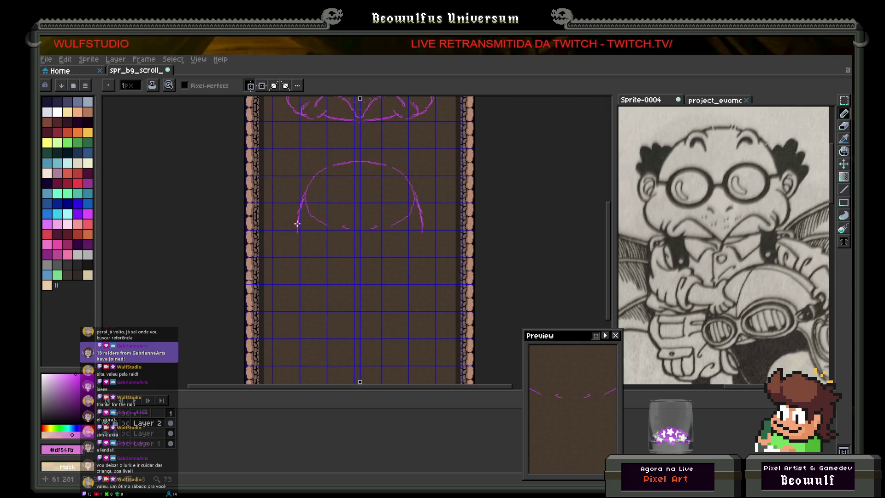
mouse_move(296, 239)
left_mouse_down()
mouse_move(285, 275)
mouse_move(308, 292)
left_mouse_up()
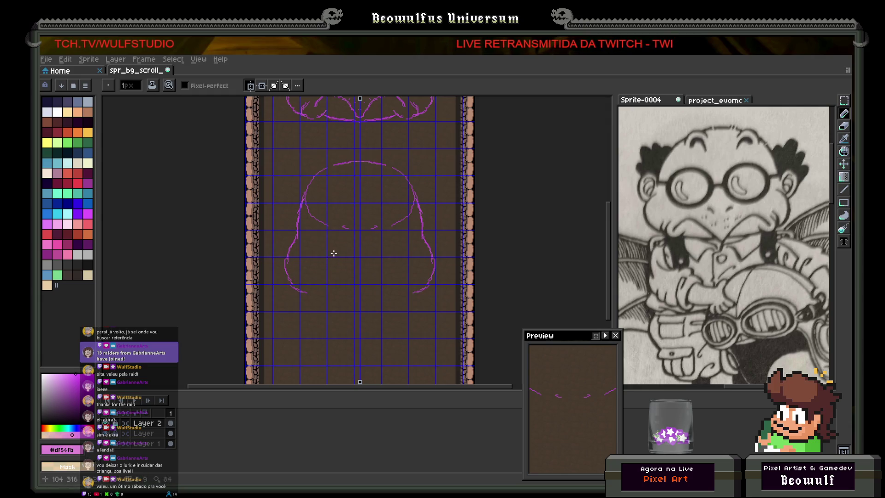
left_click_drag(336, 254, 319, 250)
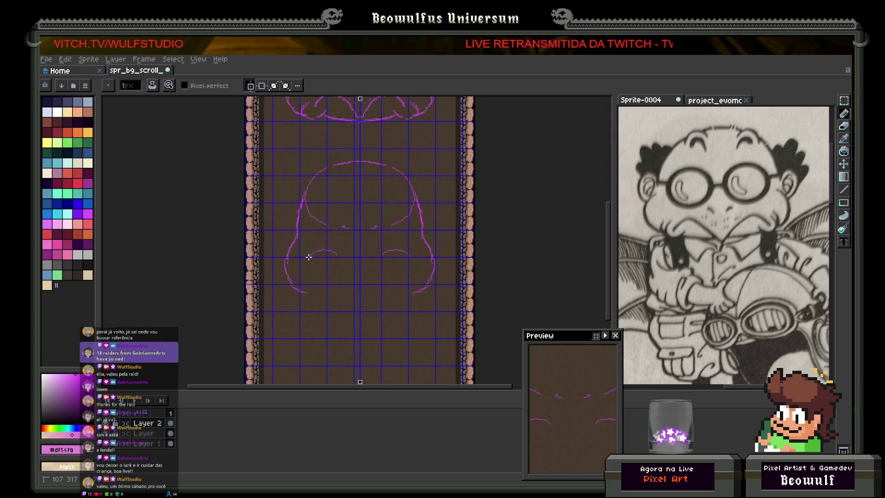
left_click_drag(329, 285, 343, 270)
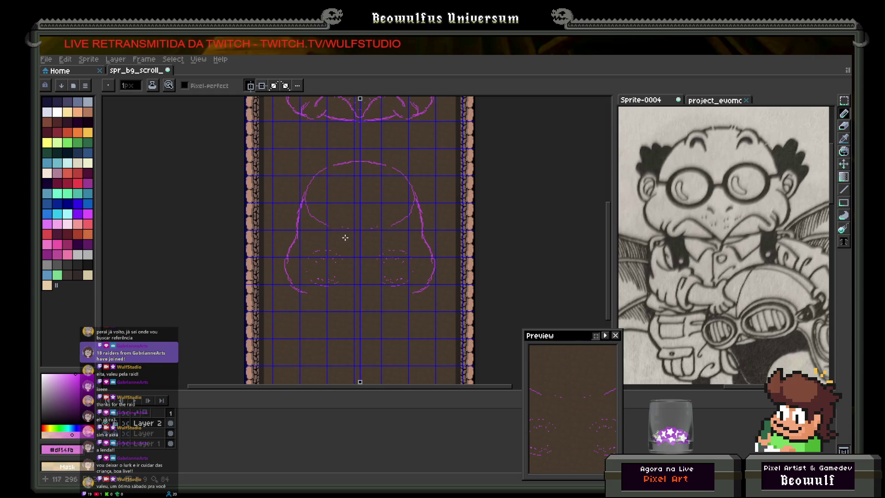
- Add mirrored eyebrows with under-strokes, curly side hair tufts, and ear lines to the new head
mouse_move(347, 227)
left_mouse_down()
mouse_move(335, 221)
mouse_move(322, 229)
left_mouse_up()
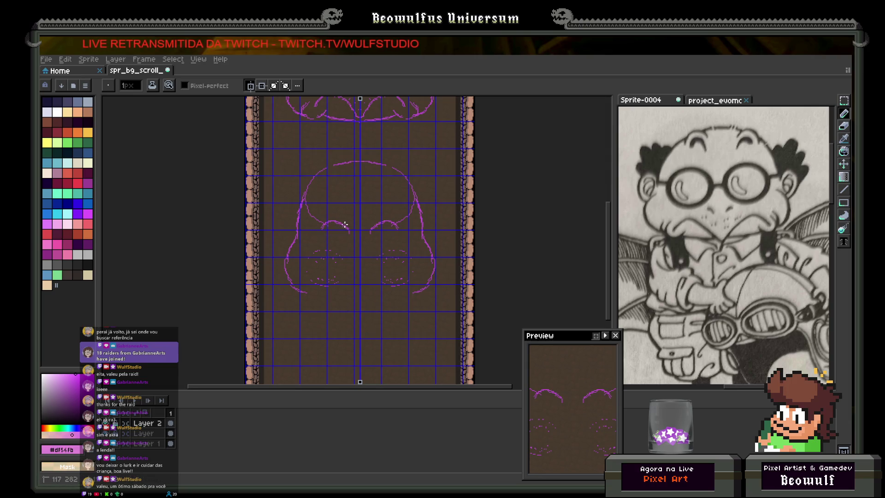
mouse_move(342, 237)
left_mouse_down()
mouse_move(330, 231)
mouse_move(338, 234)
left_mouse_up()
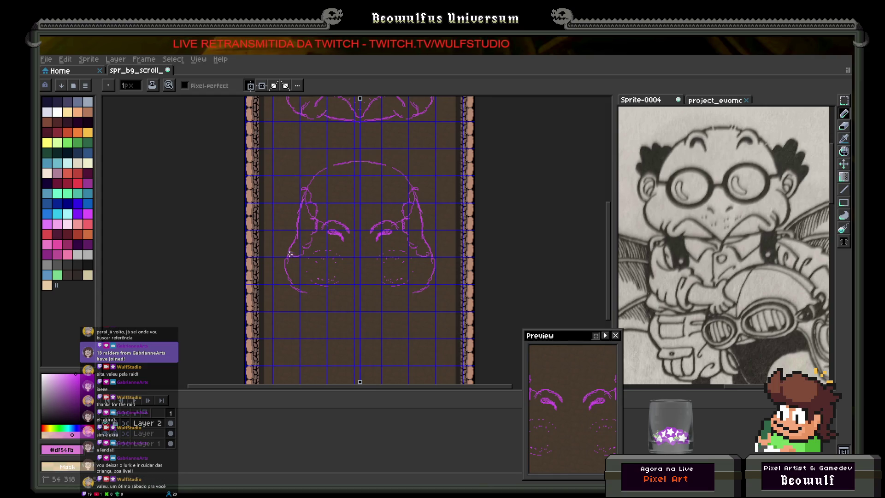
left_click_drag(285, 241, 290, 202)
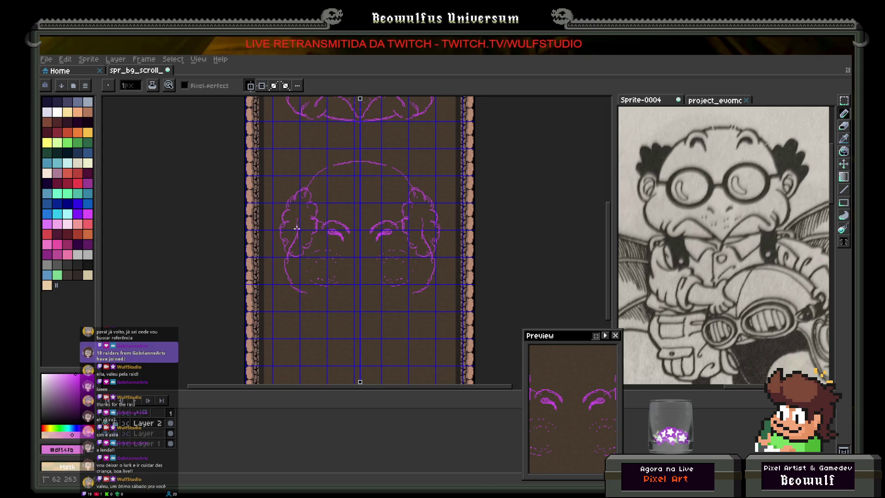
left_click_drag(296, 235, 297, 228)
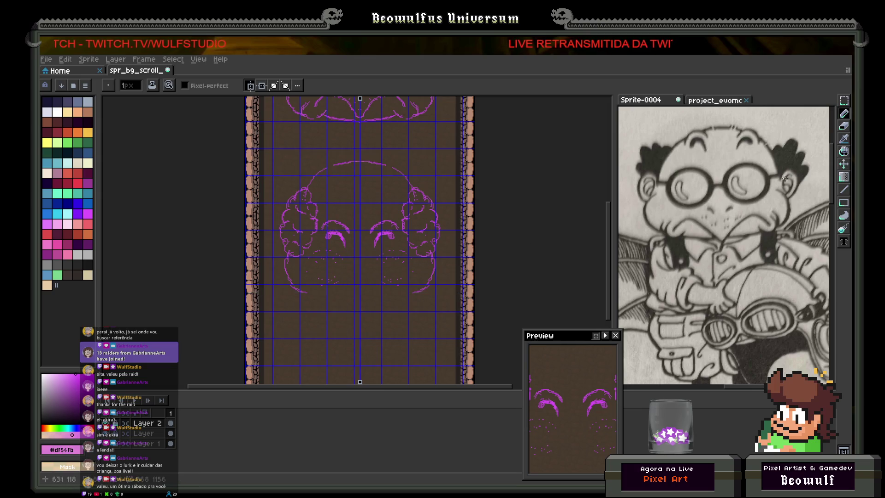
left_click(844, 202)
- Draw mirrored goggle-lens ellipses below the brows with the Ellipse tool
left_click(819, 204)
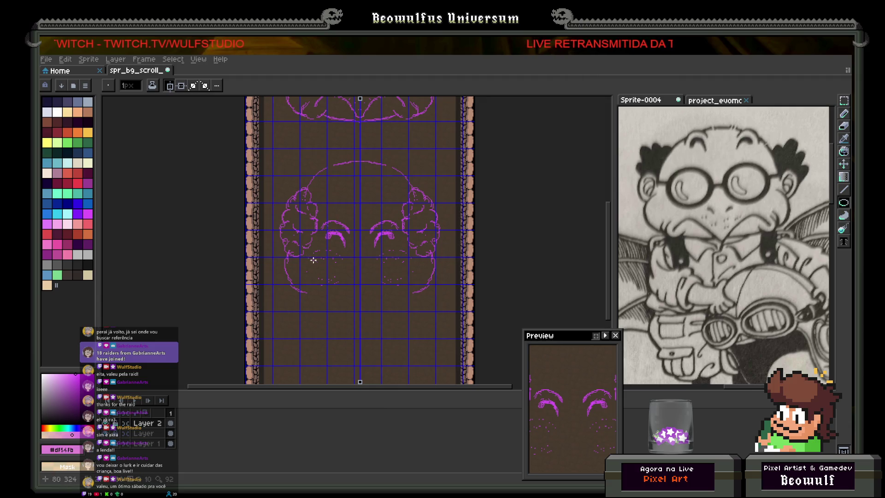
mouse_move(308, 252)
left_mouse_down()
mouse_move(340, 284)
mouse_move(355, 283)
mouse_move(323, 269)
mouse_move(348, 290)
left_mouse_up()
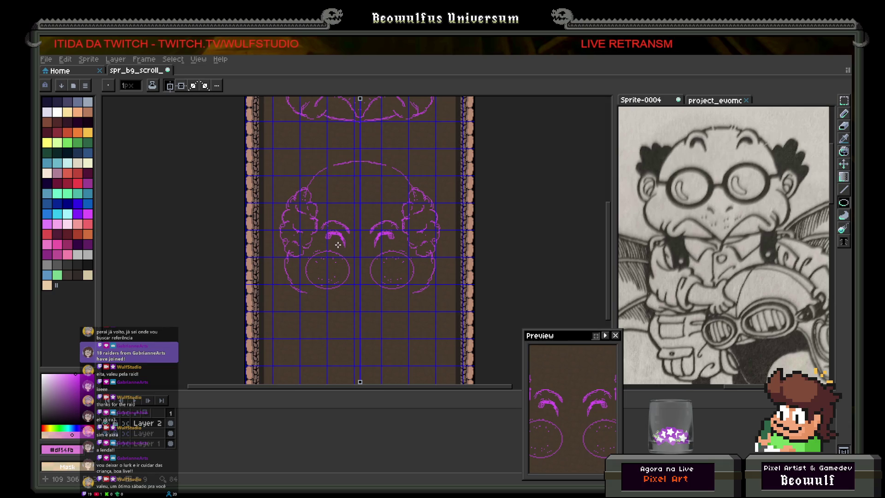
left_click(843, 101)
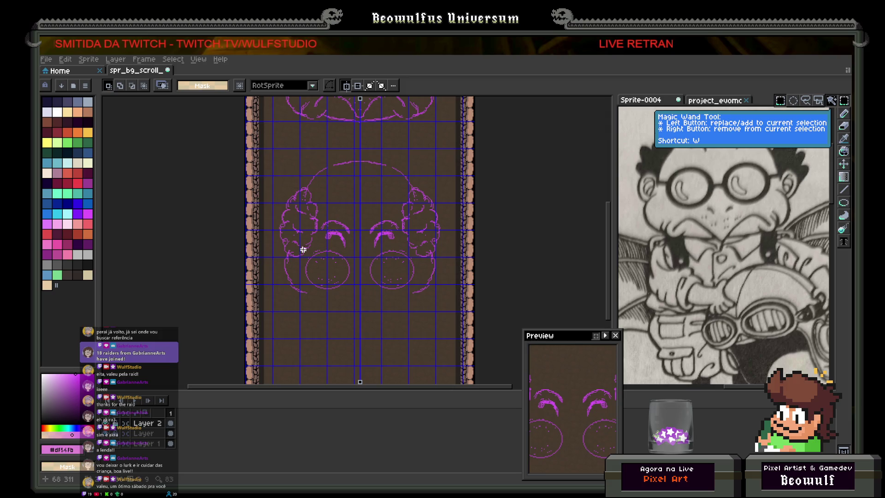
- Select both round lens outlines with rectangular selections
mouse_move(305, 251)
left_mouse_down()
mouse_move(339, 292)
mouse_move(349, 291)
left_mouse_up()
scroll(327, 247, "up", 3)
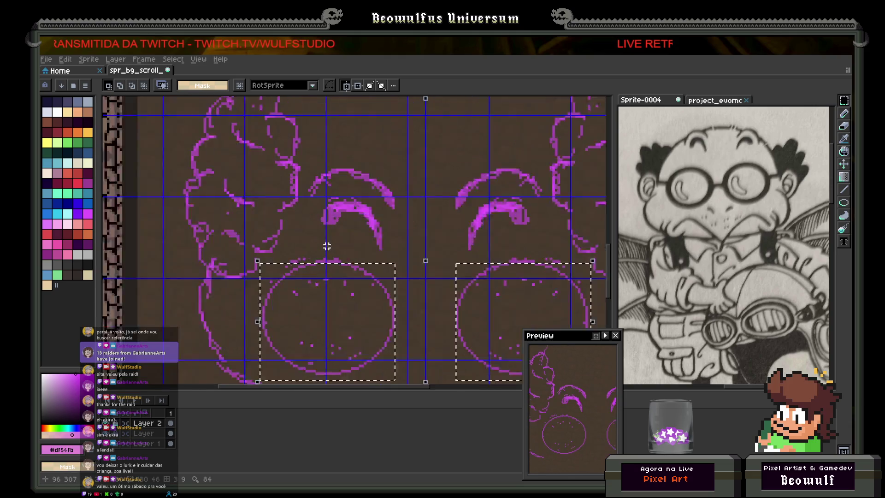
left_click_drag(295, 255, 360, 292)
scroll(359, 296, "down", 1)
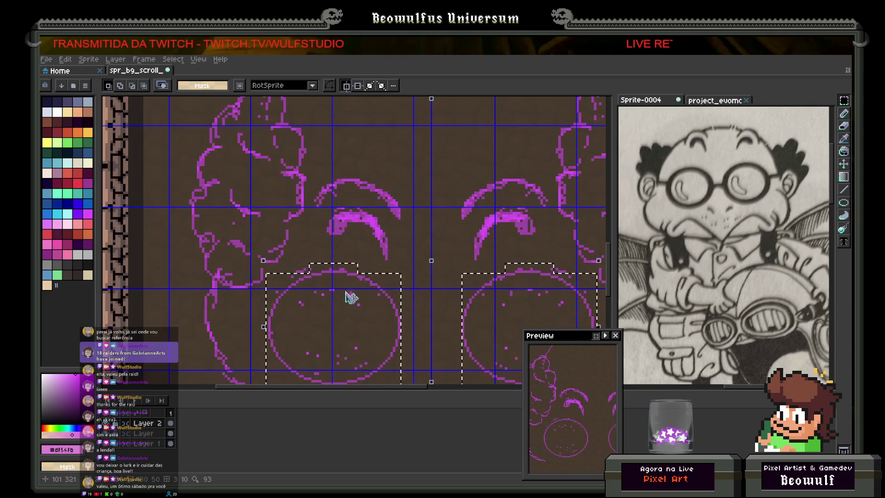
scroll(355, 307, "down", 2)
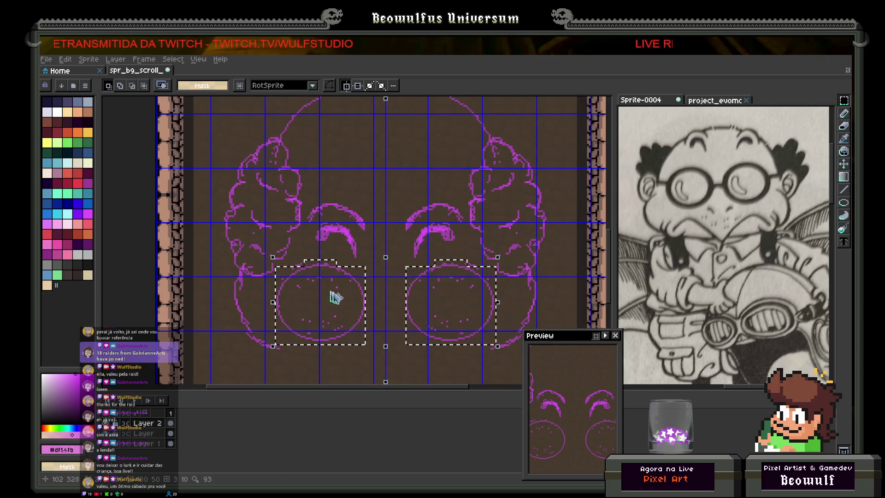
- Nudge the selected lens outlines down and deselect to commit them
left_click(337, 298)
key("Down")
key("Down")
key("Down")
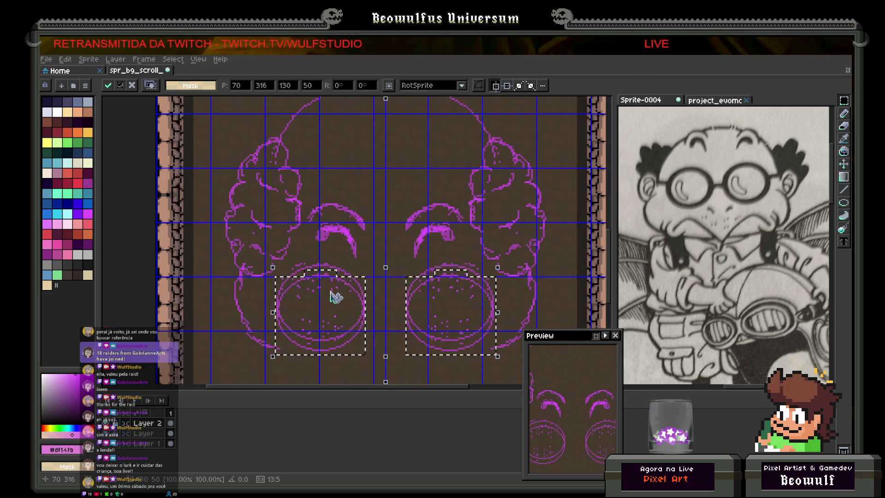
key("Down")
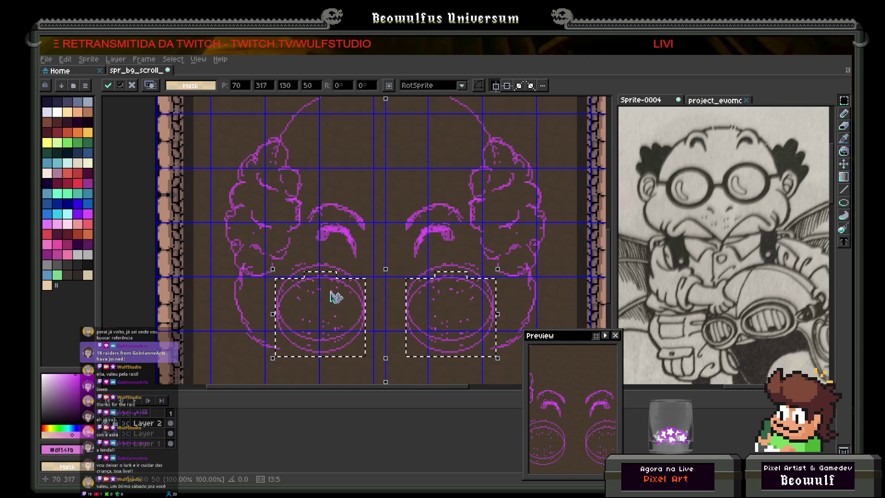
key("ctrl+d")
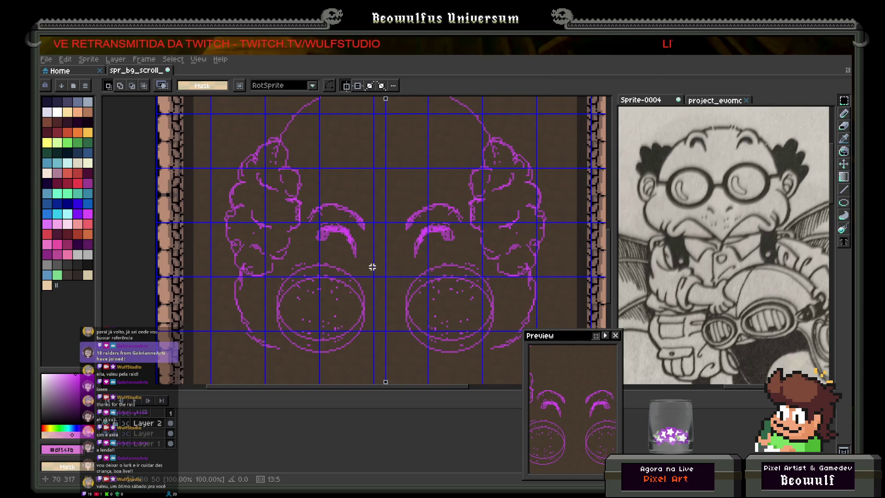
scroll(443, 295, "down", 2)
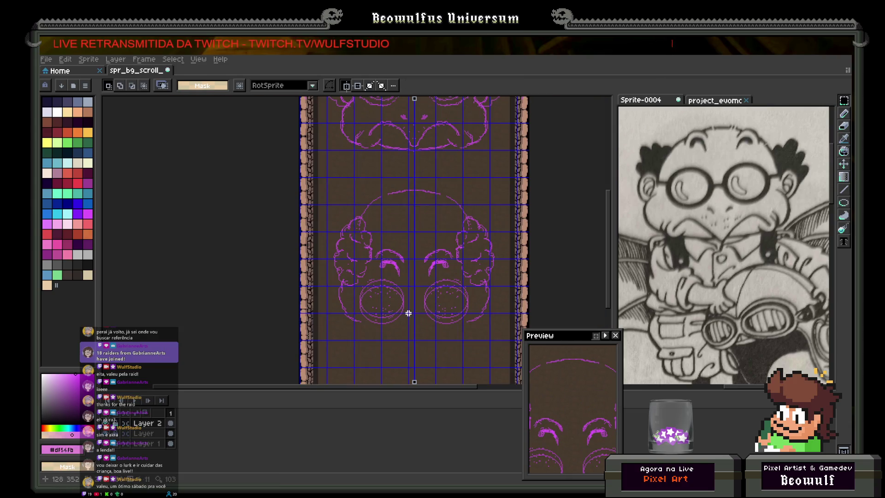
scroll(411, 311, "up", 3)
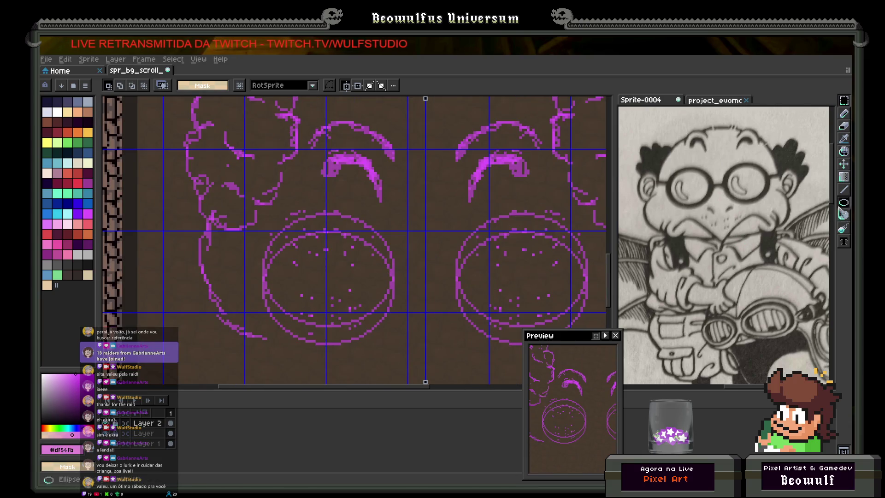
left_click(844, 113)
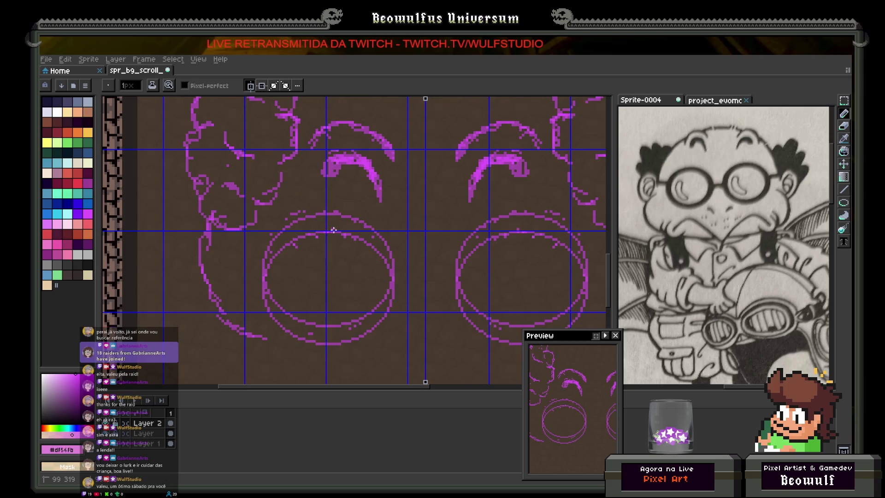
- Trace the lens rims, draw the bridge, and add crescent highlights inside both lenses
mouse_move(339, 212)
left_mouse_down()
mouse_move(295, 214)
mouse_move(275, 252)
left_mouse_up()
mouse_move(395, 275)
left_mouse_down()
mouse_move(424, 275)
mouse_move(401, 283)
mouse_move(427, 294)
left_mouse_up()
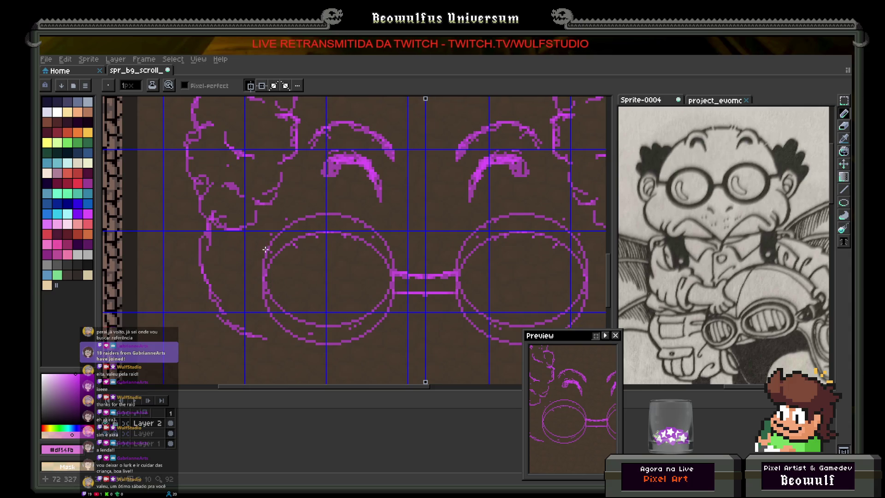
mouse_move(261, 255)
left_mouse_down()
mouse_move(255, 211)
mouse_move(243, 233)
mouse_move(258, 276)
left_mouse_up()
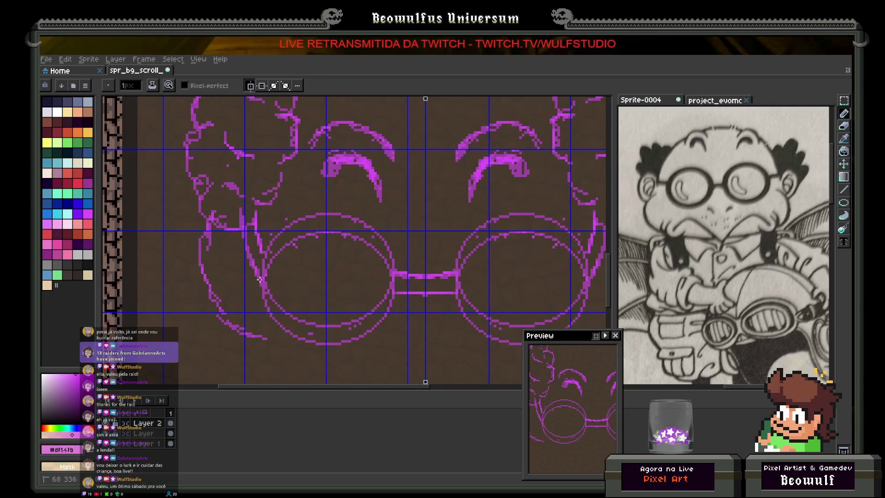
left_click_drag(255, 211, 242, 205)
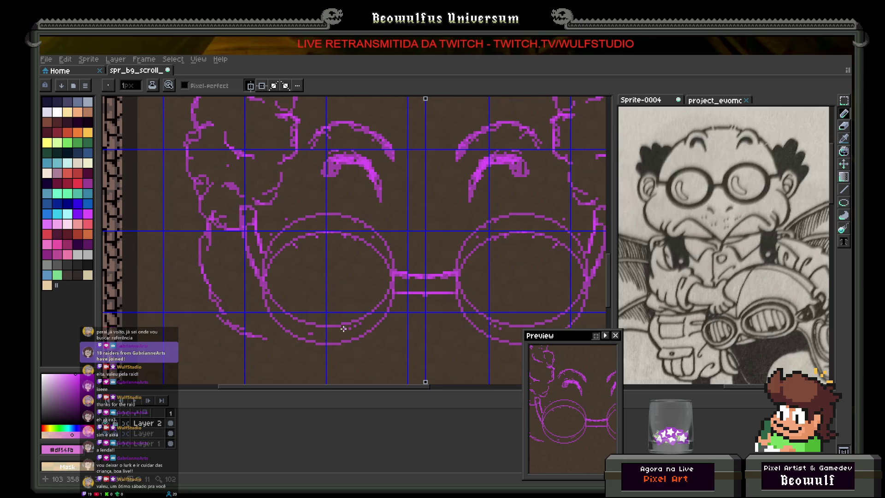
left_click_drag(267, 253, 268, 266)
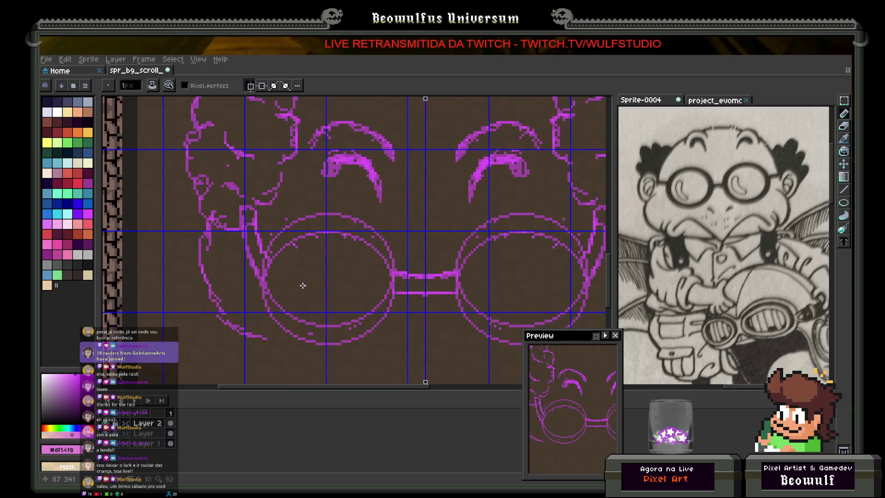
mouse_move(295, 312)
left_mouse_down()
mouse_move(283, 287)
mouse_move(301, 264)
mouse_move(298, 299)
mouse_move(306, 312)
left_mouse_up()
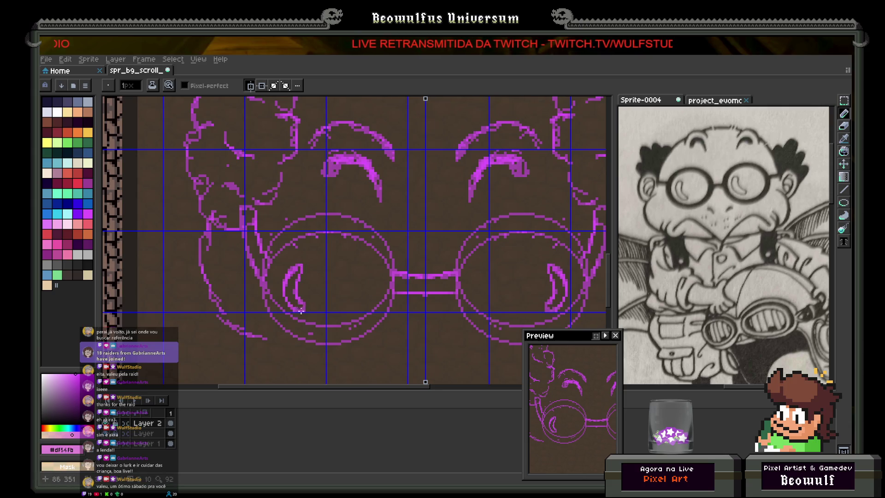
- Sketch mirrored mustache curves below the goggles, redrawing them as a smile with extended ends
scroll(315, 284, "down", 5)
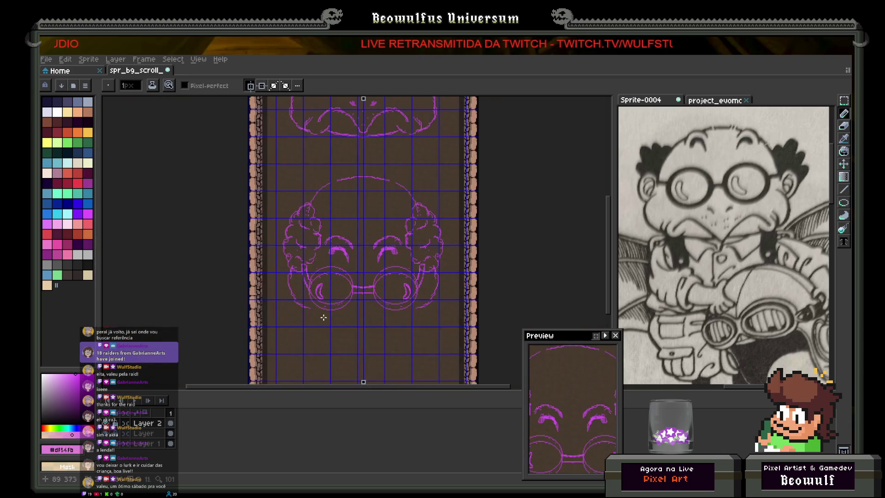
scroll(339, 261, "up", 2)
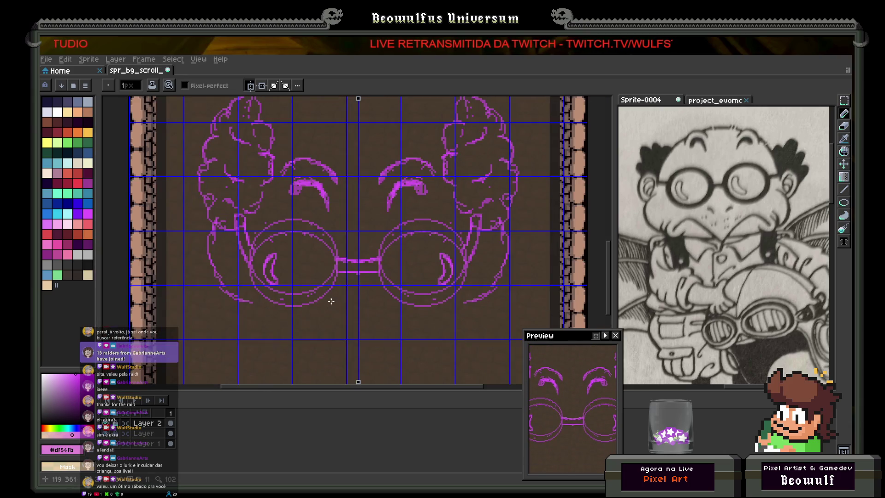
scroll(326, 278, "down", 1)
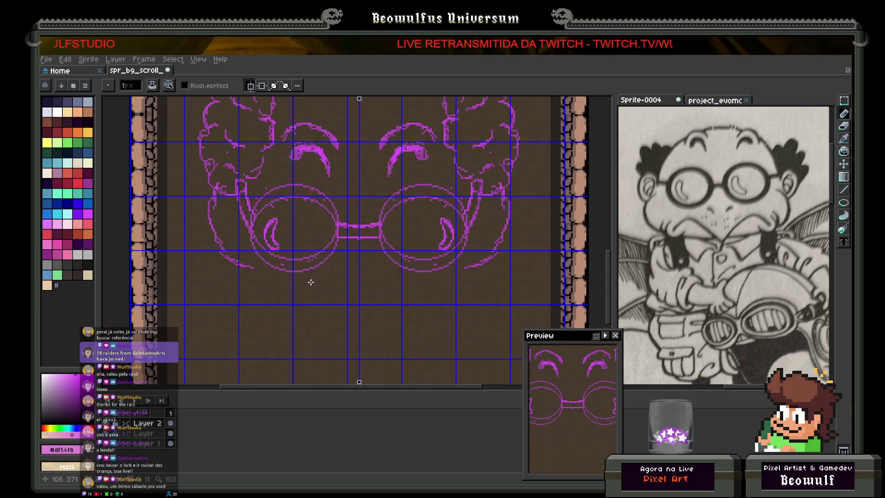
mouse_move(313, 288)
left_mouse_down()
mouse_move(328, 288)
mouse_move(359, 325)
left_mouse_up()
key("ctrl+z")
key("ctrl+z")
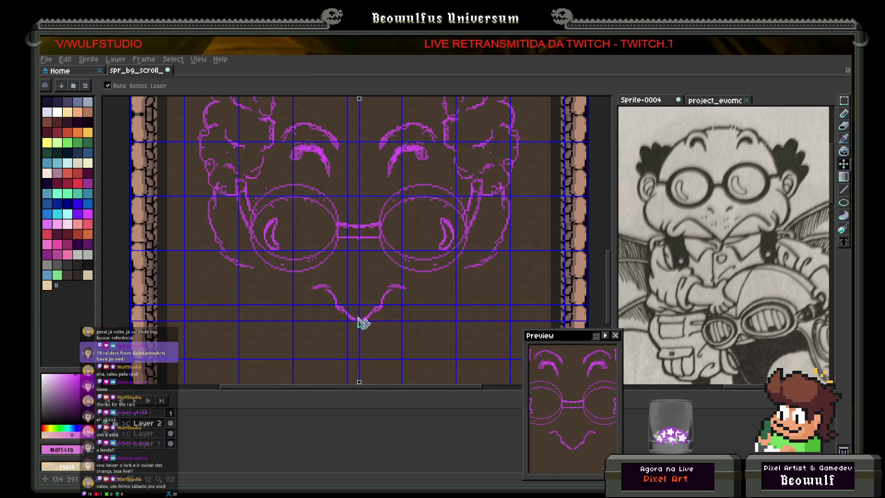
key("ctrl+z")
key("ctrl+z")
key("ctrl+z")
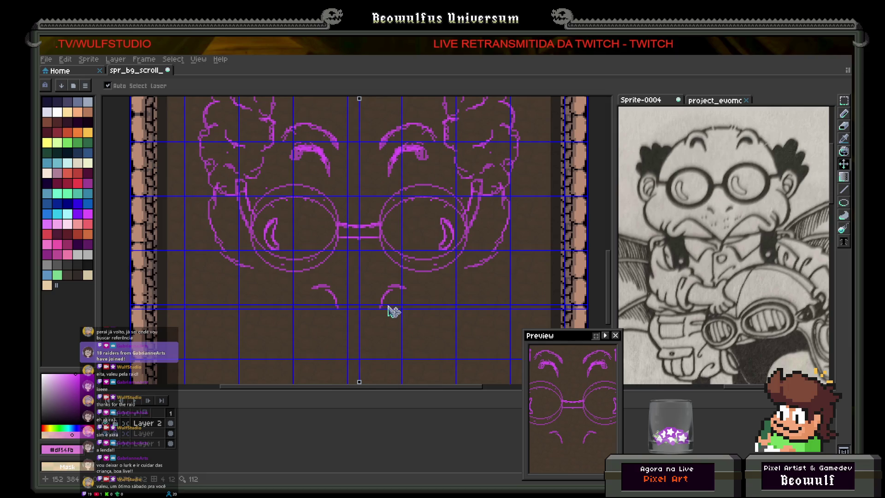
key("b")
left_click_drag(395, 288, 357, 316)
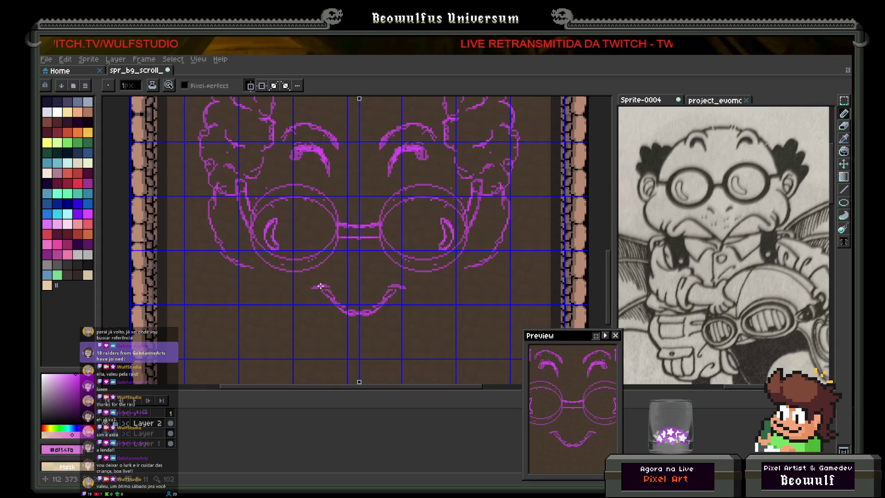
mouse_move(313, 288)
left_mouse_down()
mouse_move(276, 309)
mouse_move(279, 319)
mouse_move(299, 315)
left_mouse_up()
- Redraw a curl under each mustache end and extend the upper curls with mirrored strokes
key("v")
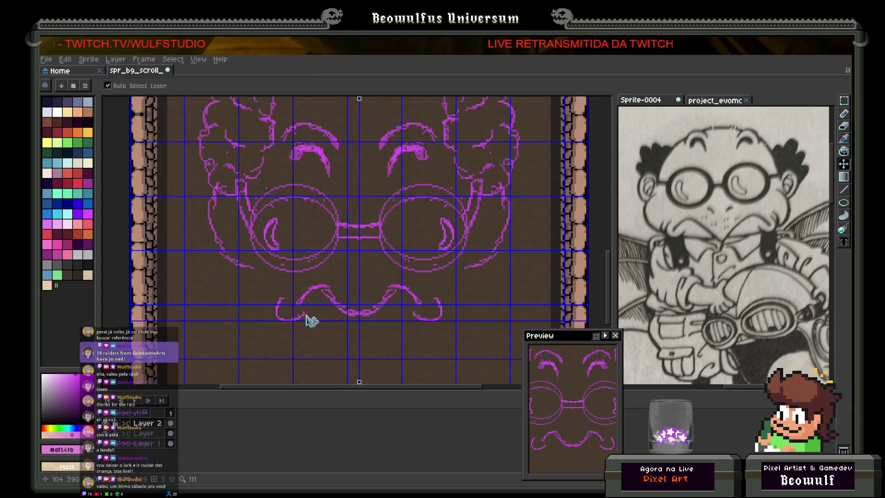
key("ctrl+z")
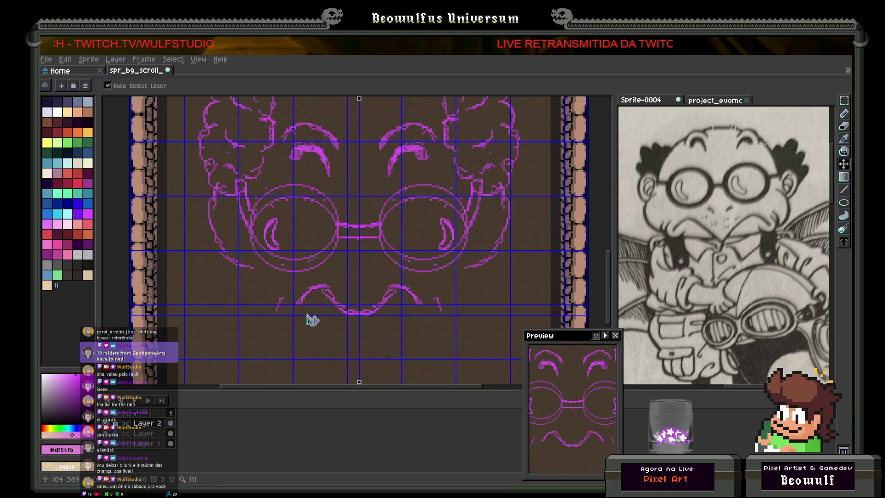
key("b")
mouse_move(309, 314)
left_mouse_down()
mouse_move(284, 325)
mouse_move(269, 317)
mouse_move(267, 302)
mouse_move(281, 289)
mouse_move(275, 302)
mouse_move(316, 324)
mouse_move(359, 326)
left_mouse_up()
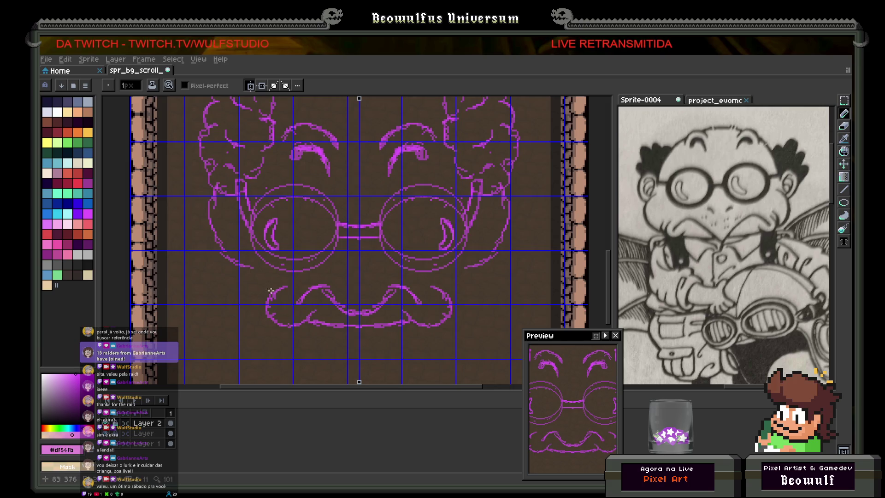
left_click_drag(263, 292, 277, 282)
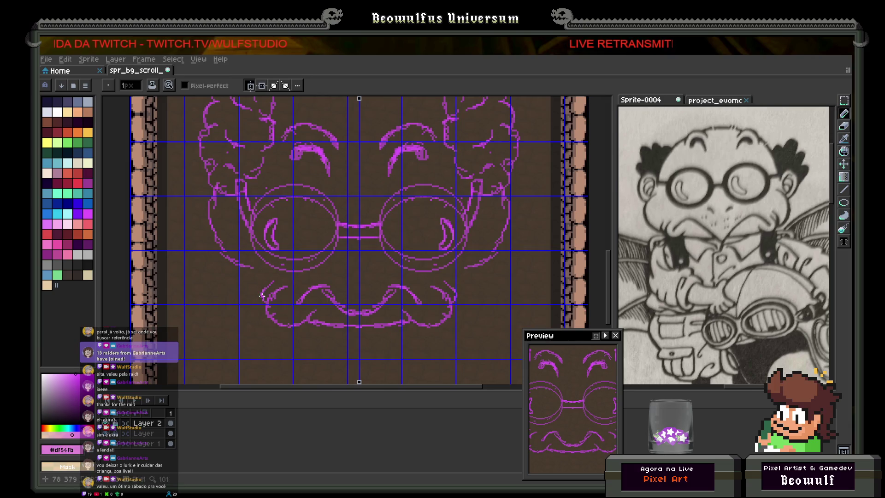
mouse_move(260, 292)
left_mouse_down()
mouse_move(230, 274)
mouse_move(214, 248)
mouse_move(211, 208)
left_mouse_up()
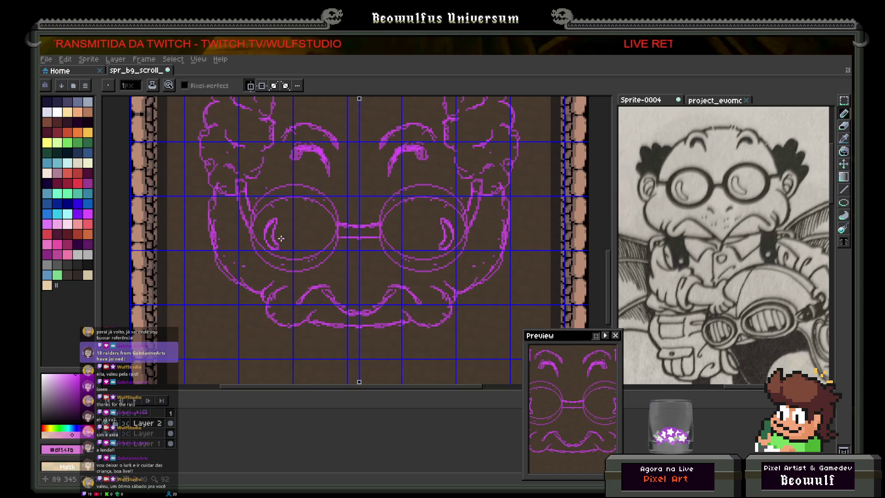
scroll(281, 239, "down", 2)
scroll(284, 241, "up", 1)
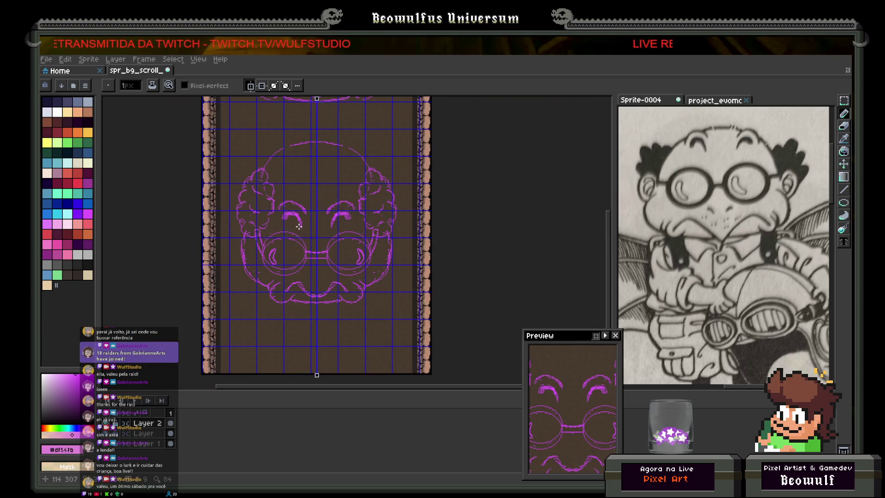
scroll(285, 242, "up", 1)
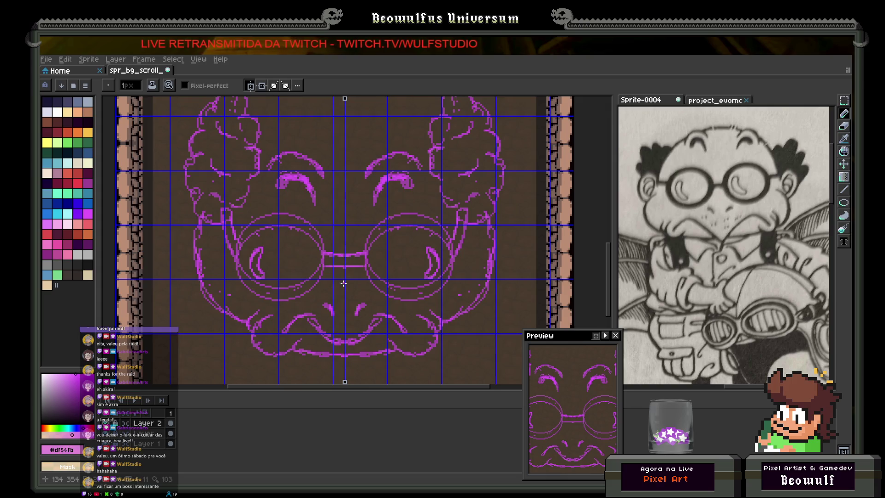
scroll(364, 265, "down", 3)
scroll(365, 263, "up", 4)
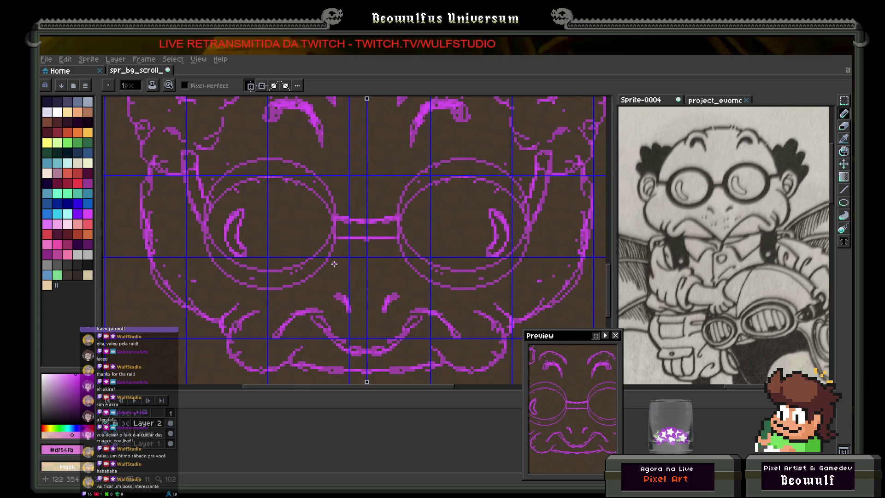
- Test a thicker brush on the left lens rim, undo it, and return to 1px
scroll(246, 194, "up", 1)
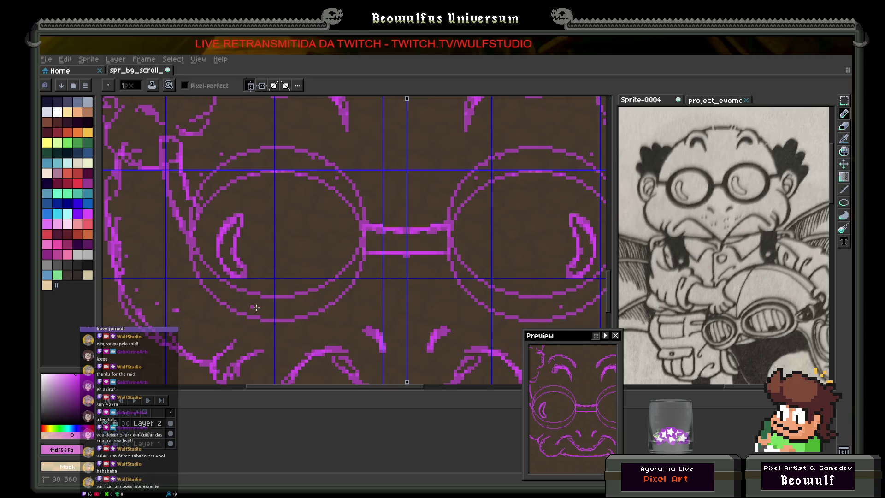
scroll(249, 305, "down", 5)
scroll(273, 286, "up", 4)
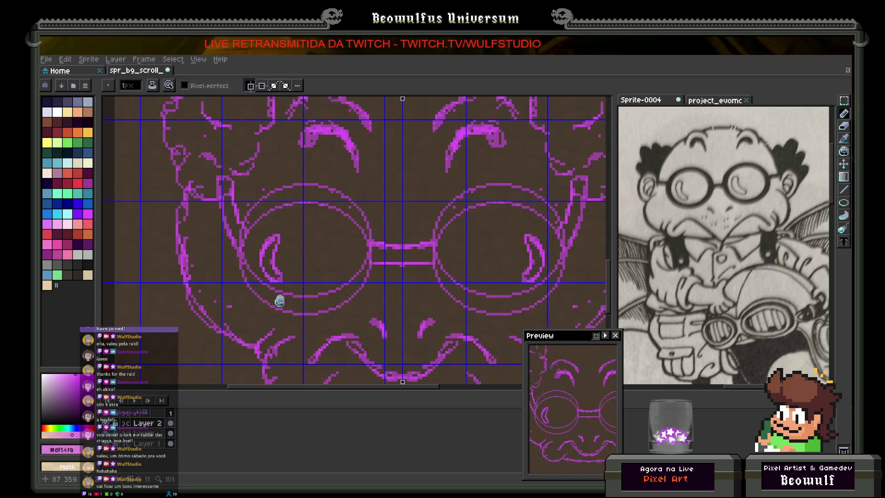
scroll(258, 274, "up", 1)
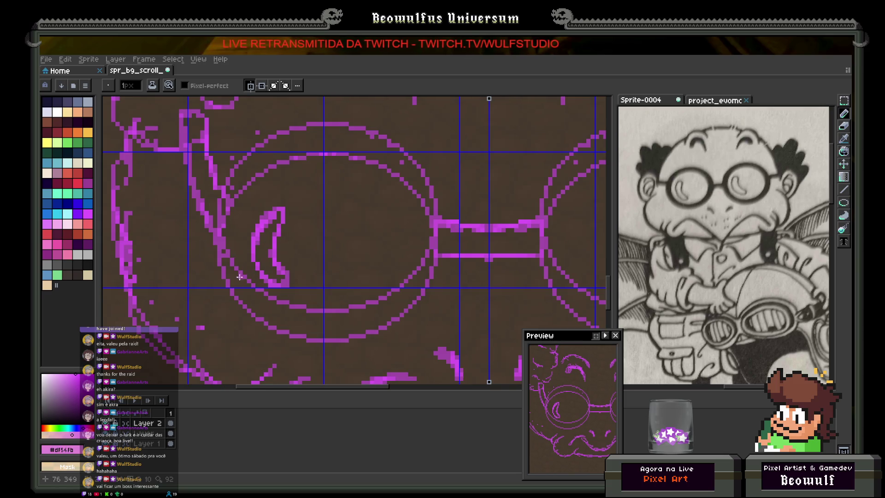
key("plus")
key("plus")
key("plus")
left_click_drag(237, 277, 232, 280)
key("ctrl+z")
key("ctrl+z")
key("minus")
key("minus")
key("minus")
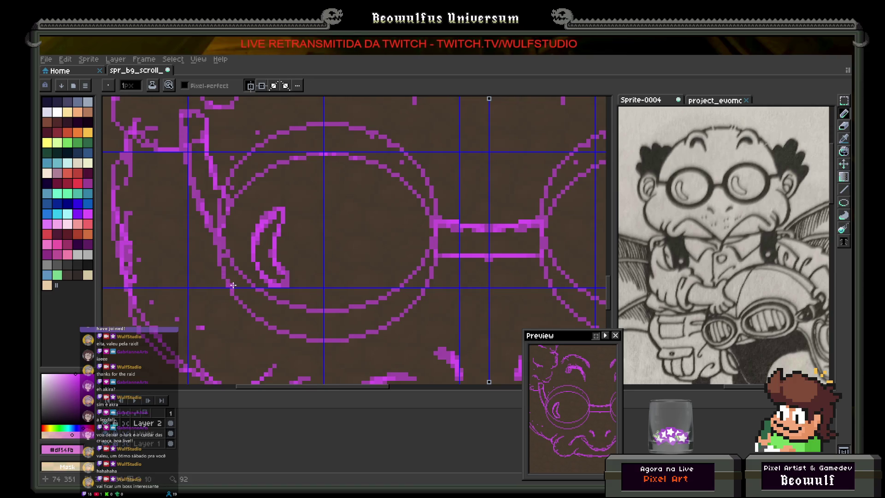
- Use a shape tool across the goggles and finish with the brush at 1px
left_click(844, 205)
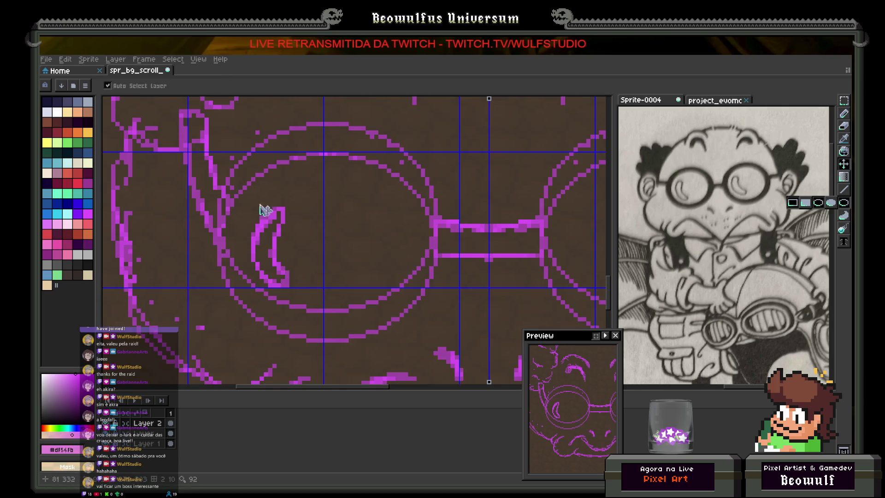
key("minus")
key("minus")
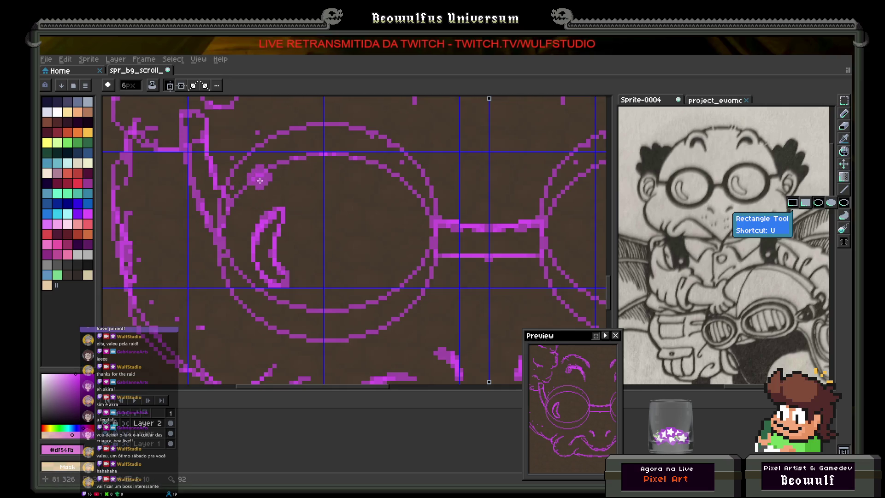
mouse_move(231, 162)
left_mouse_down()
mouse_move(410, 331)
mouse_move(424, 331)
left_mouse_up()
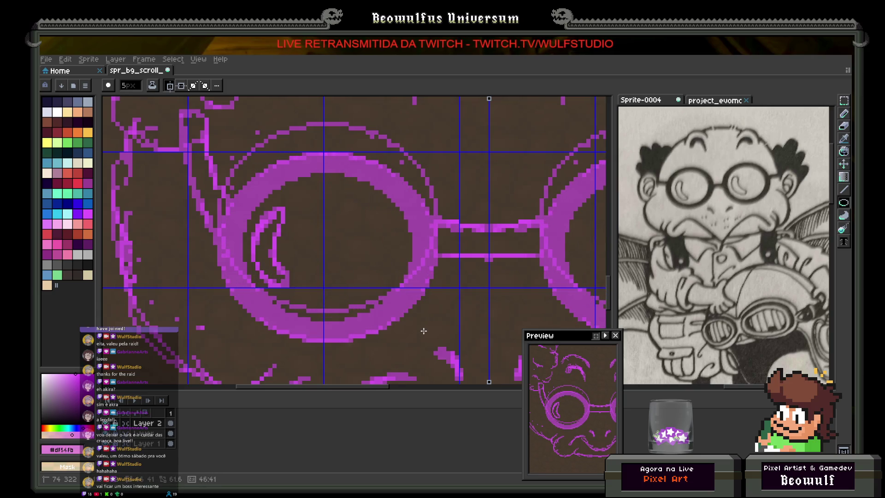
scroll(356, 260, "down", 3)
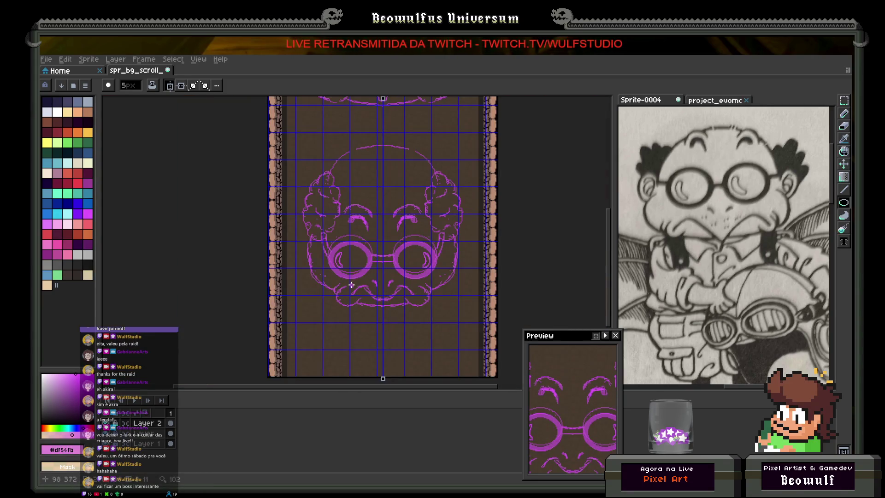
scroll(345, 277, "up", 2)
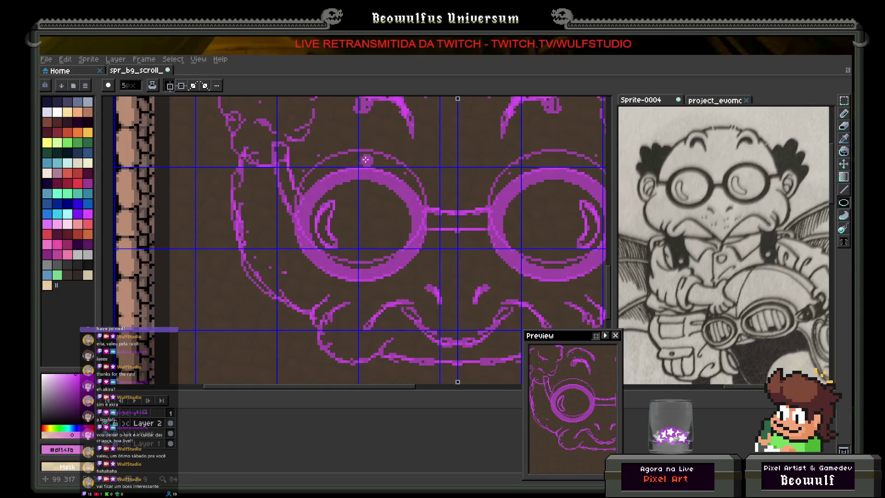
key("minus")
key("minus")
key("minus")
- Bucket-fill the goggle ring bands magenta, with lighter magenta on the upper bands
key("g")
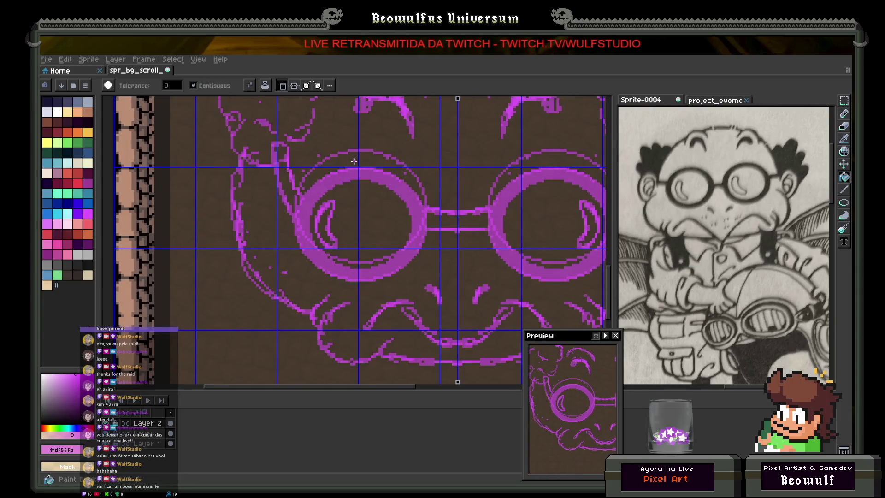
scroll(346, 225, "down", 5)
scroll(346, 225, "up", 5)
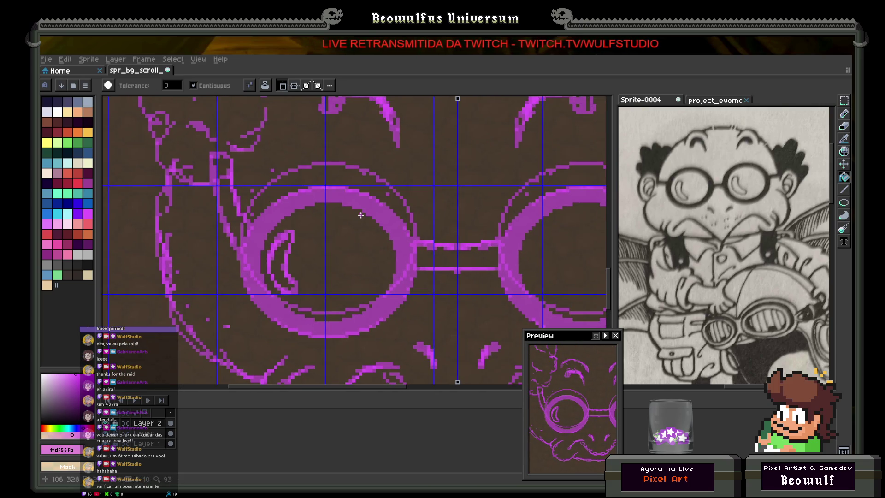
left_click(368, 211)
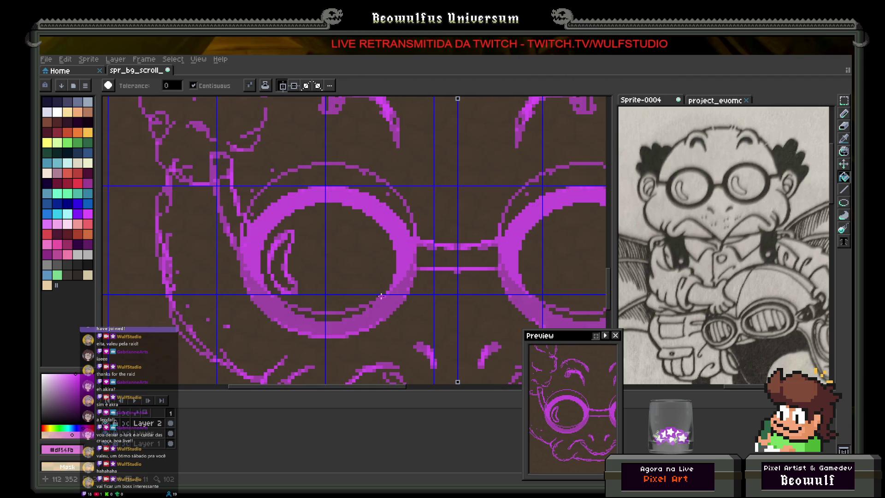
left_click(389, 311)
left_click(357, 196)
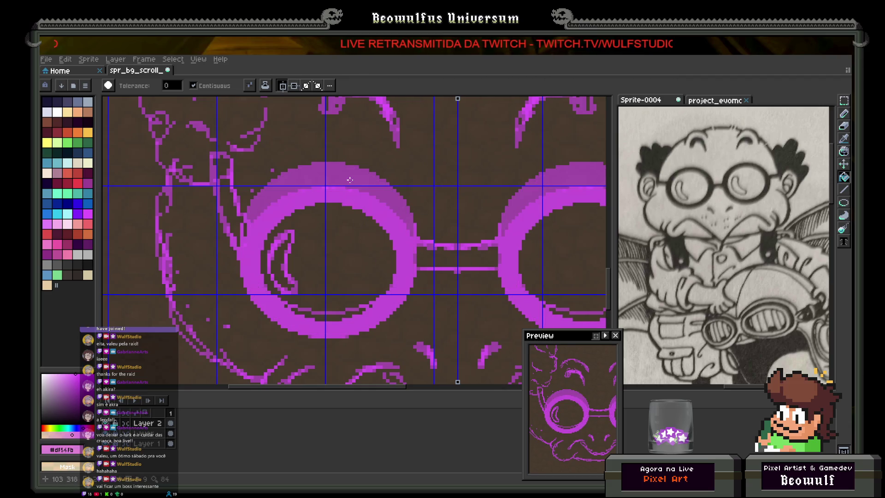
scroll(364, 231, "down", 2)
left_click_drag(401, 256, 375, 257)
scroll(376, 260, "down", 3)
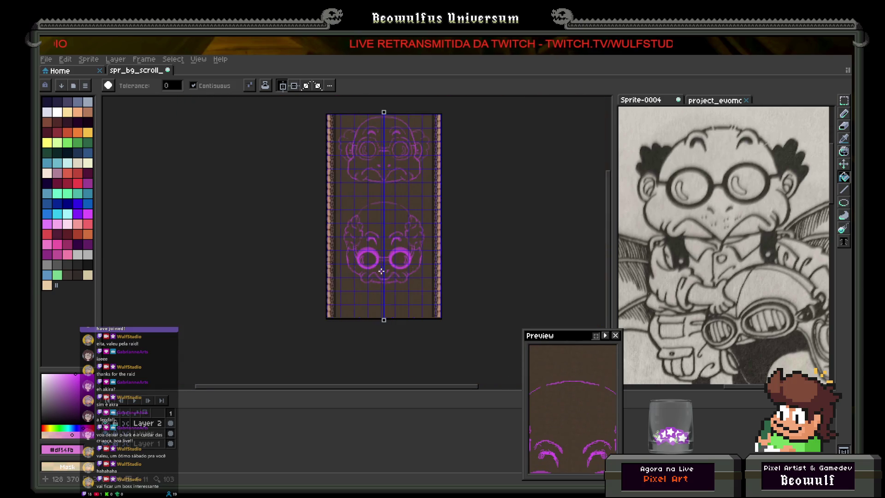
scroll(381, 269, "up", 1)
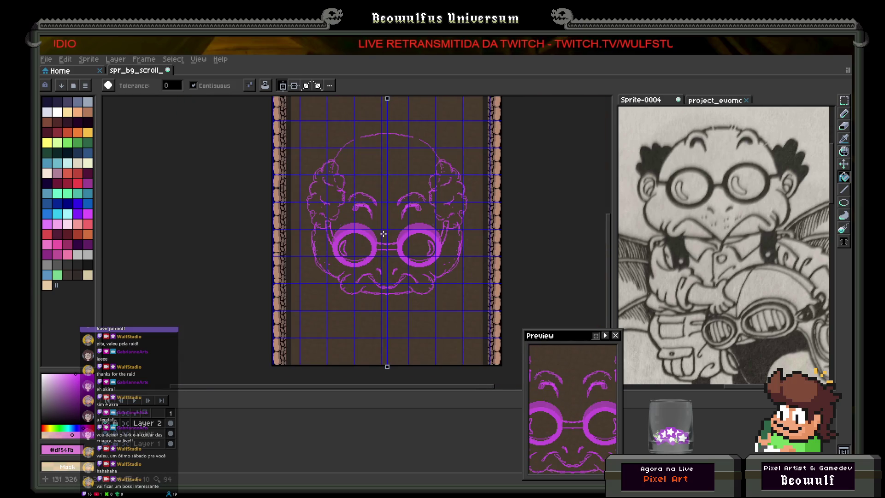
scroll(419, 247, "up", 3)
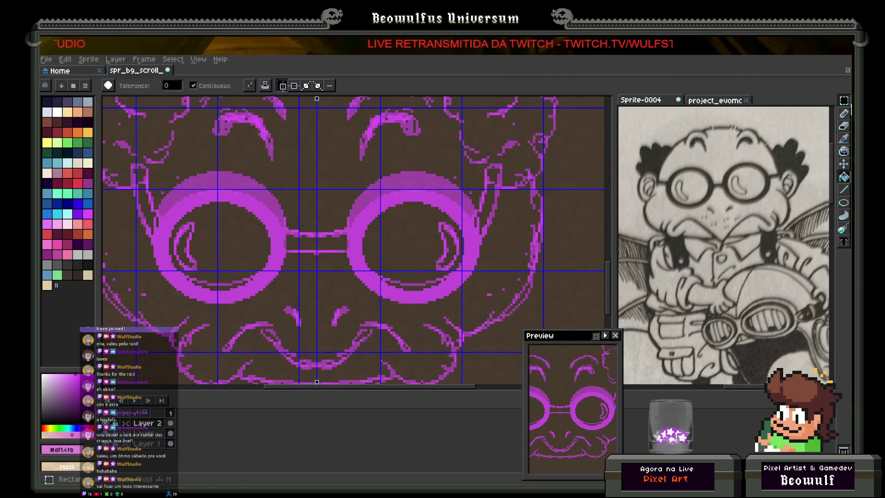
- Erase the right lens's highlight arc and redraw it with a 1px pencil
left_click(846, 114)
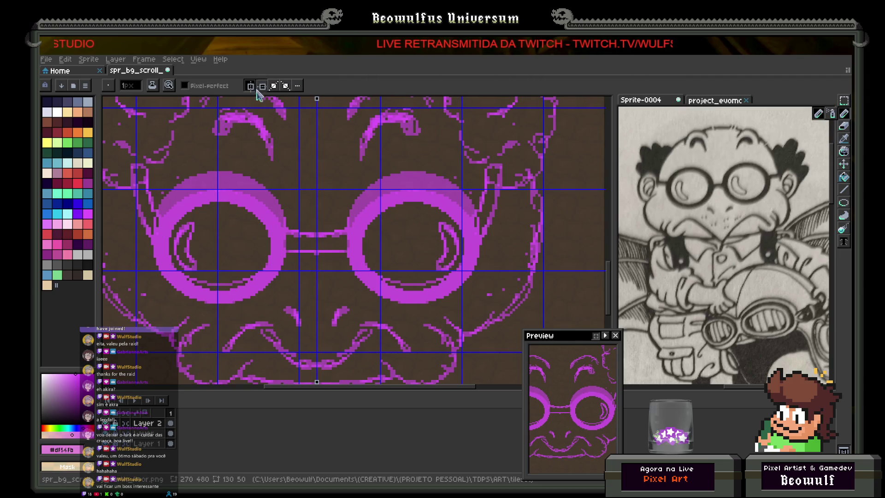
scroll(417, 212, "up", 2)
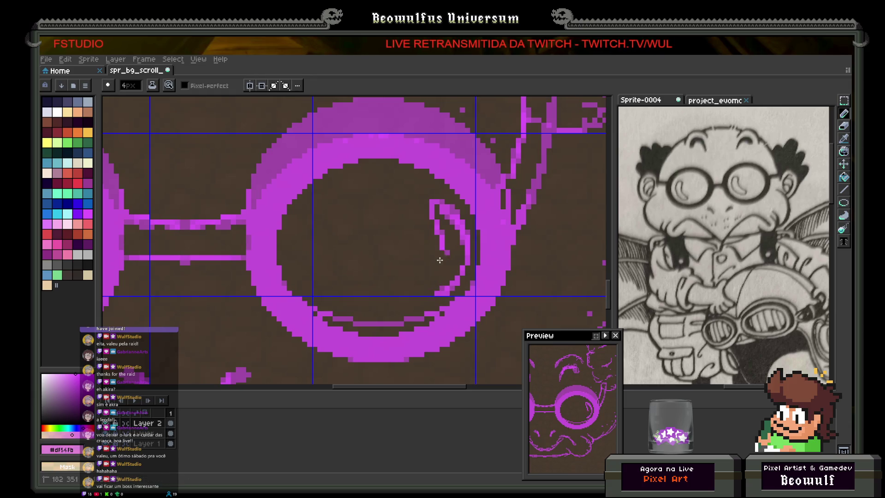
mouse_move(437, 293)
left_mouse_down()
mouse_move(462, 270)
mouse_move(436, 205)
mouse_move(461, 226)
mouse_move(459, 265)
mouse_move(438, 232)
mouse_move(459, 257)
left_mouse_up()
scroll(458, 256, "down", 1)
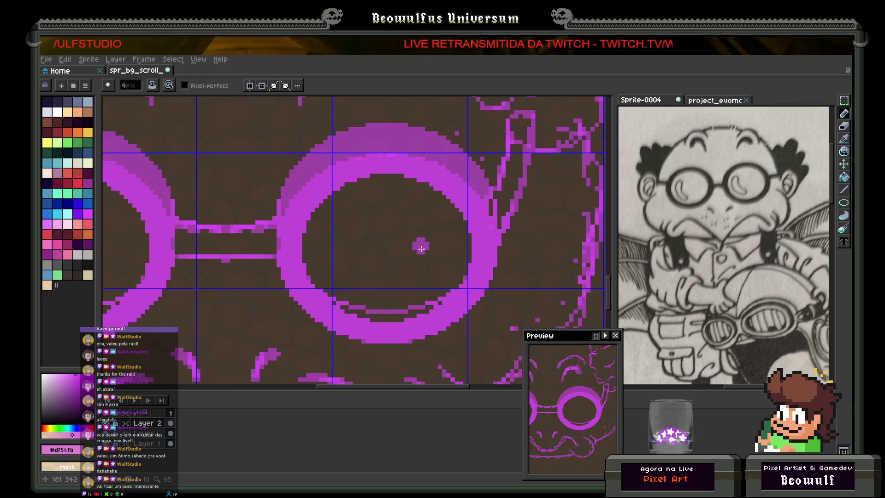
left_click_drag(379, 259, 495, 256)
key("b")
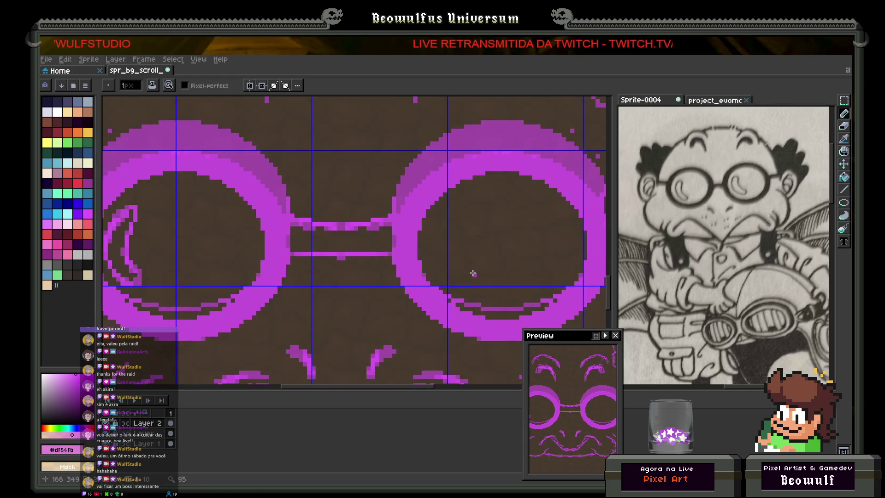
mouse_move(446, 214)
left_mouse_down()
mouse_move(433, 259)
mouse_move(440, 276)
mouse_move(457, 282)
mouse_move(468, 277)
mouse_move(454, 254)
mouse_move(454, 213)
mouse_move(462, 227)
left_mouse_up()
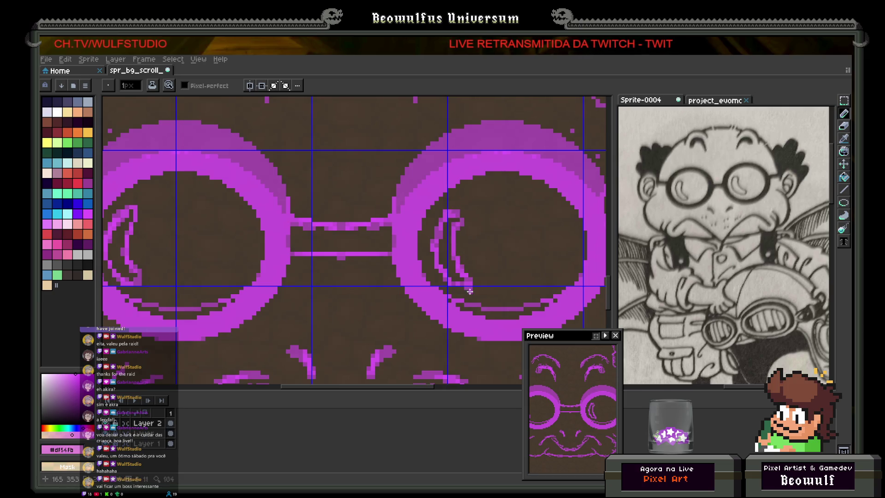
- Fill the gap under the right lens's new highlight line with pink
key("g")
left_click(451, 306)
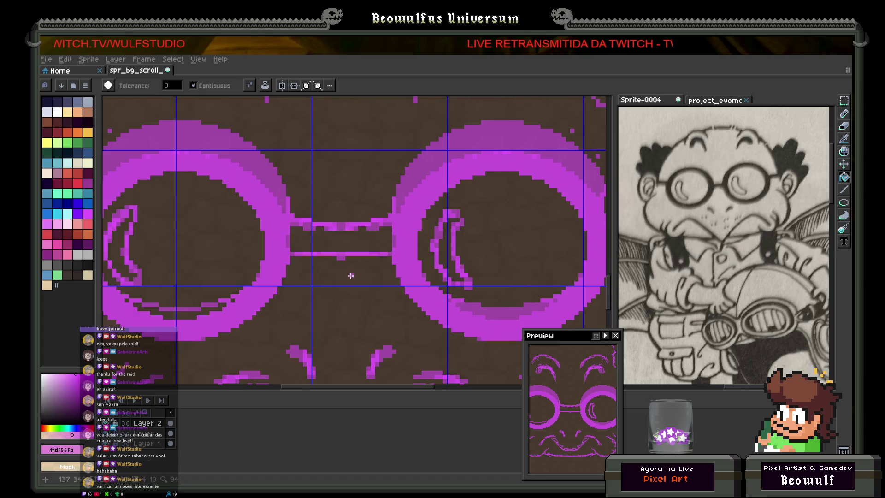
scroll(272, 278, "left", 4)
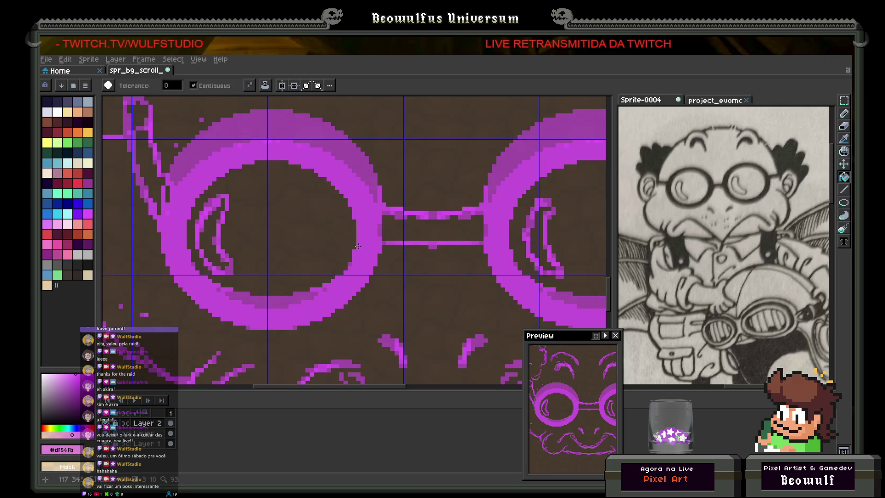
scroll(358, 247, "down", 4)
scroll(357, 275, "down", 4)
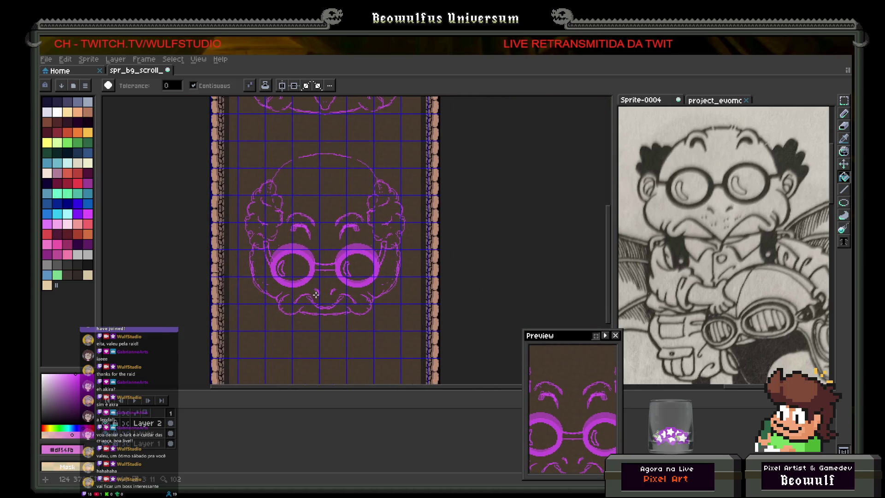
- Bucket-fill the band beside the left goggle lens magenta
left_click_drag(315, 294, 322, 296)
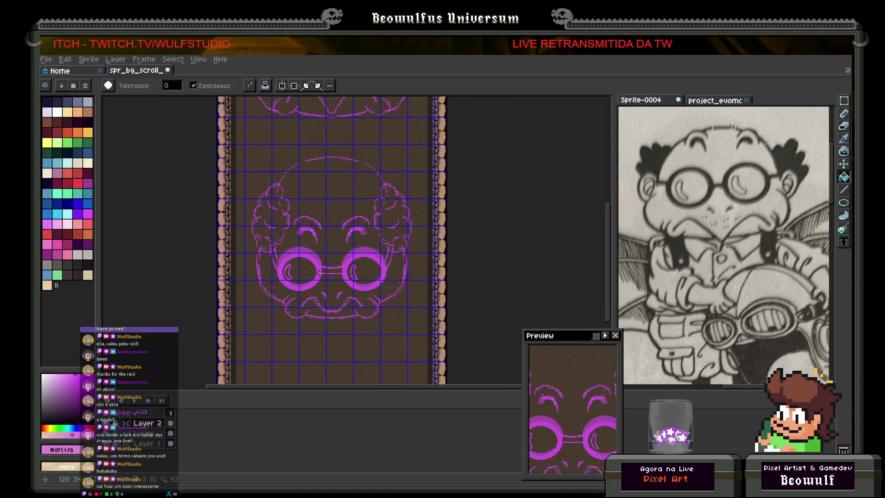
left_click_drag(300, 263, 340, 253)
scroll(331, 266, "up", 3)
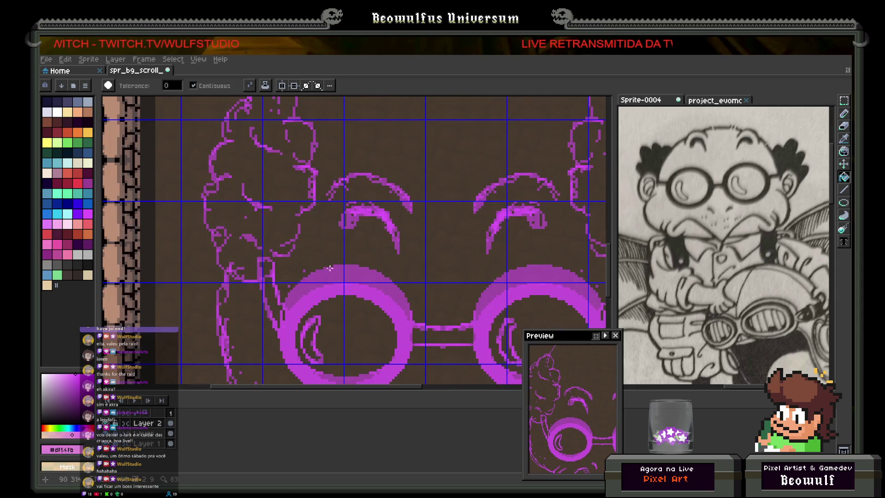
left_click(267, 293)
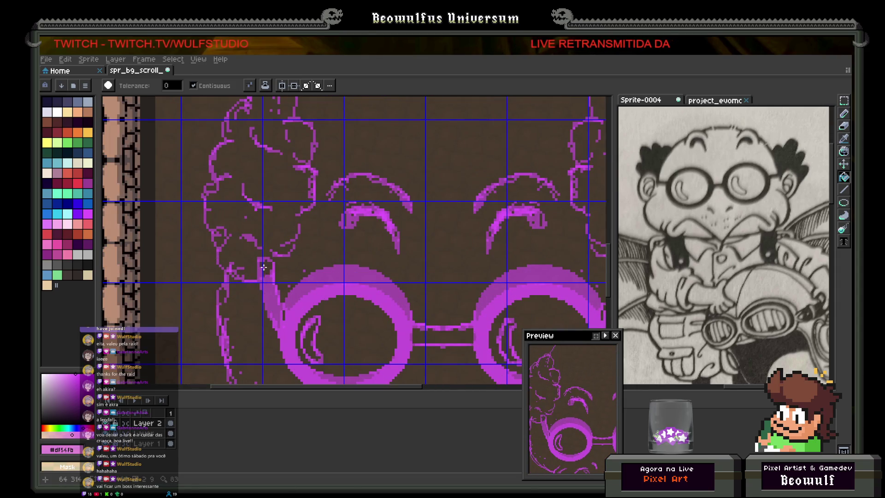
scroll(456, 318, "right", 5)
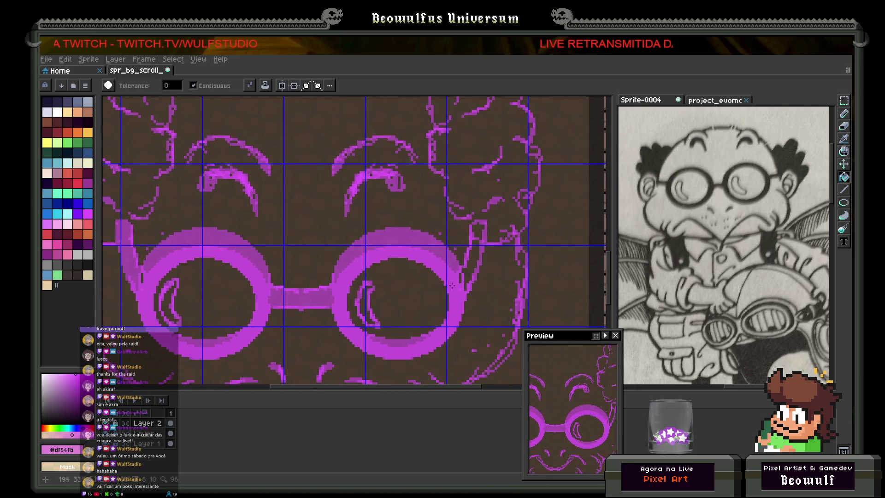
scroll(437, 278, "down", 3)
mouse_move(438, 279)
left_mouse_down()
mouse_move(409, 280)
mouse_move(438, 304)
left_mouse_up()
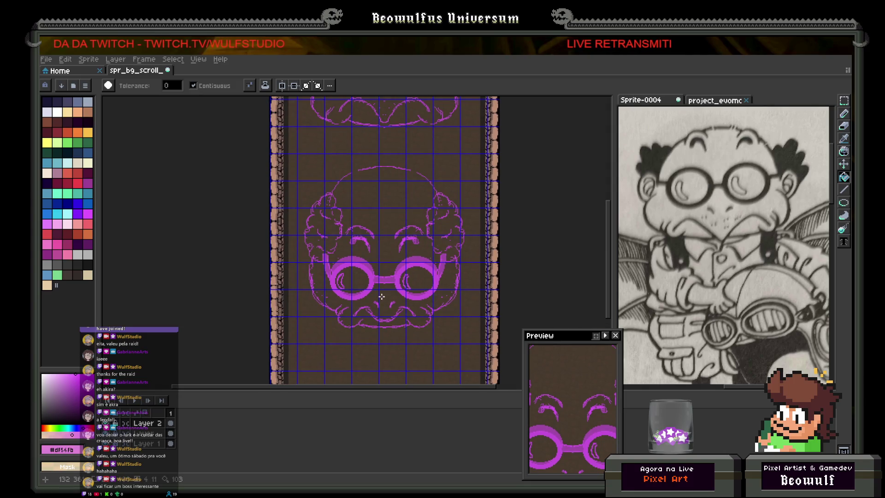
- Switch to the Pencil, enlarge the brush to 4px, then shrink it back to 1px
left_click(843, 114)
left_click_drag(339, 292, 364, 259)
scroll(365, 258, "up", 3)
key("plus")
key("plus")
key("plus")
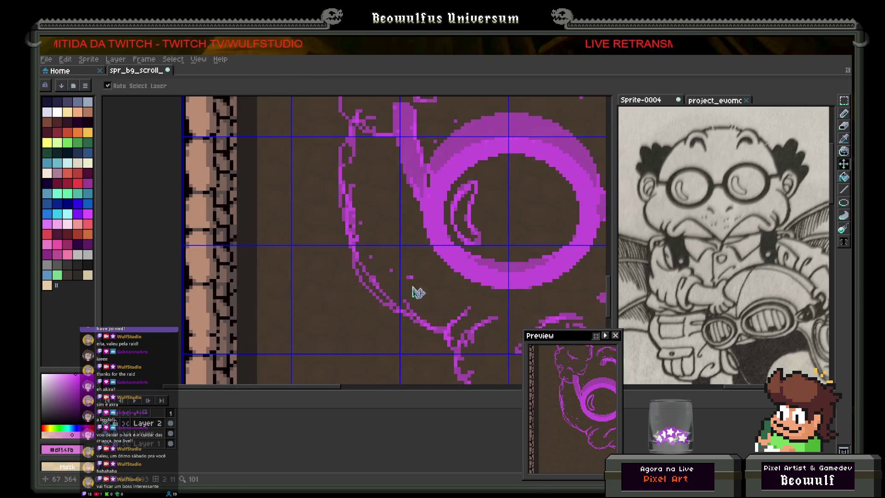
scroll(376, 256, "down", 3)
scroll(516, 258, "up", 3)
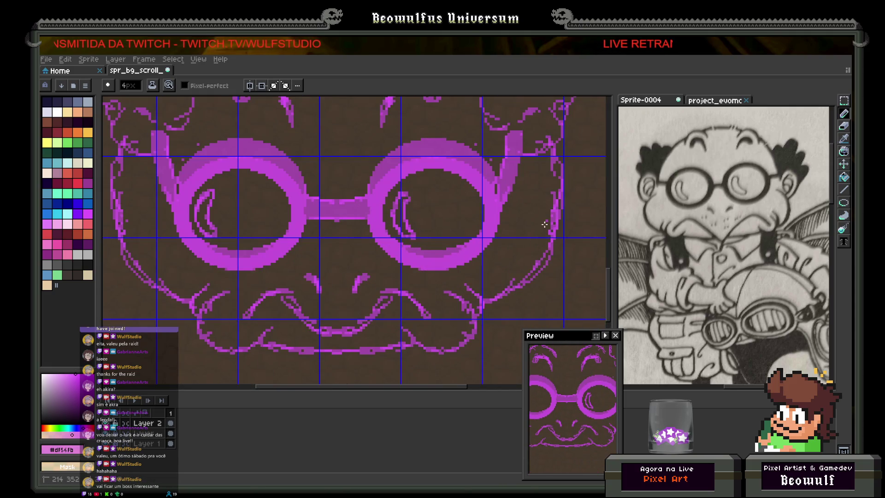
scroll(510, 263, "down", 3)
scroll(510, 263, "down", 3)
scroll(510, 263, "up", 3)
scroll(511, 265, "down", 2)
left_click_drag(496, 240, 494, 259)
scroll(421, 237, "up", 4)
key("minus")
key("minus")
key("minus")
scroll(414, 237, "down", 4)
left_click_drag(413, 238, 392, 250)
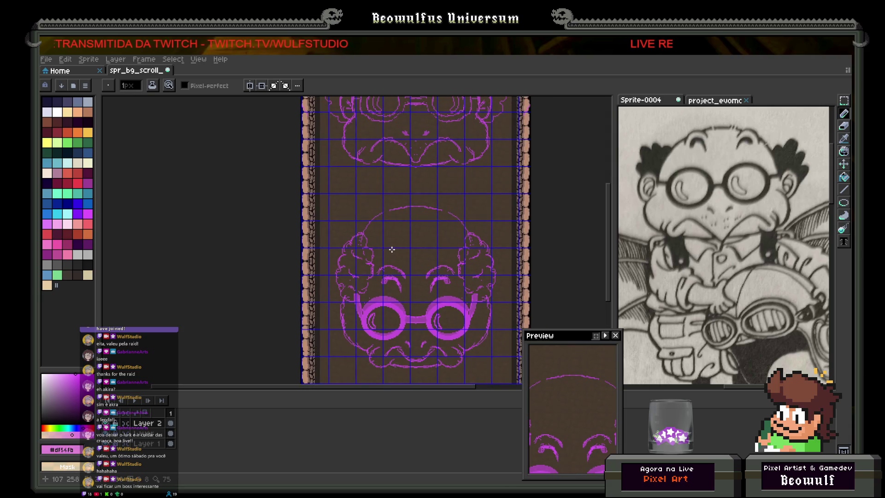
left_click(406, 318)
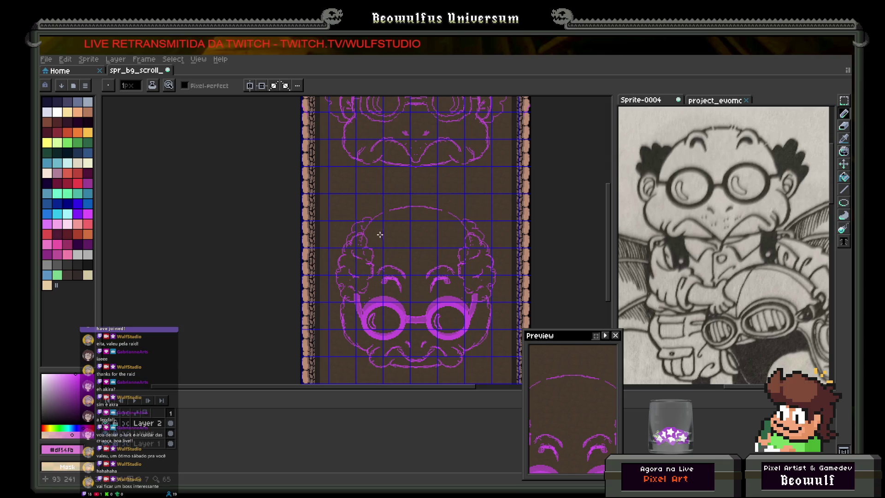
key("v")
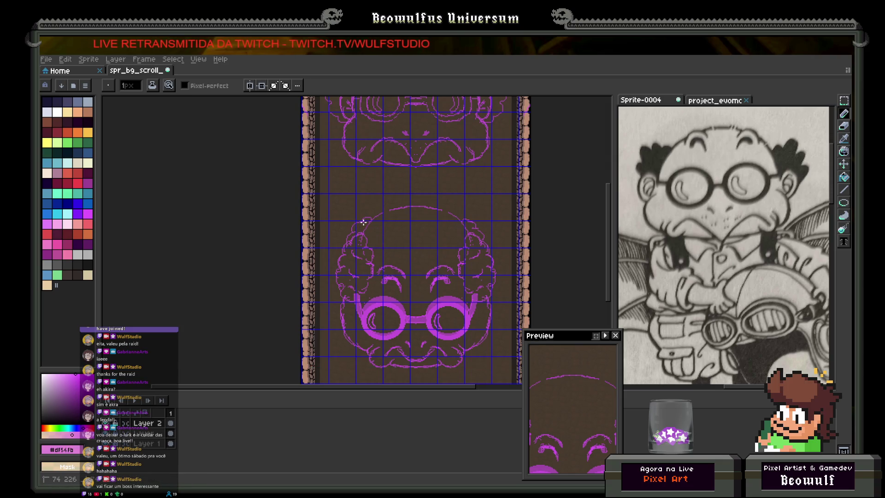
key("b")
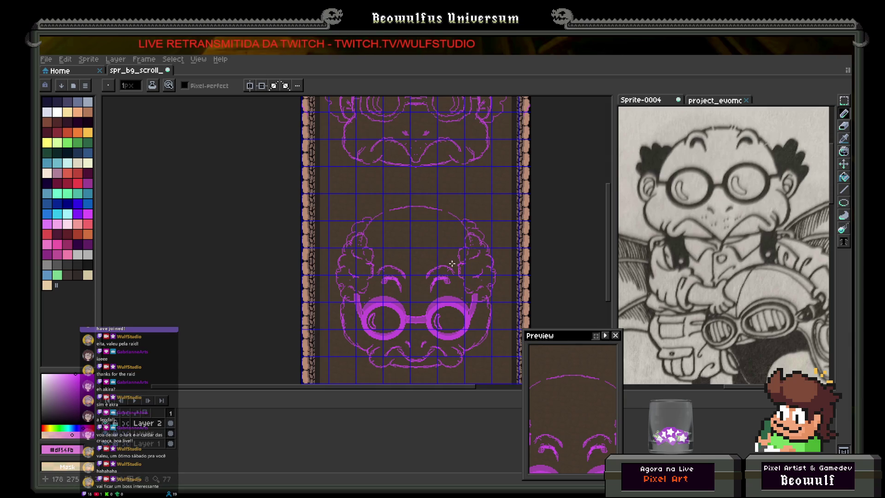
scroll(454, 263, "down", 2)
mouse_move(384, 214)
left_mouse_down()
mouse_move(376, 296)
mouse_move(371, 203)
left_mouse_up()
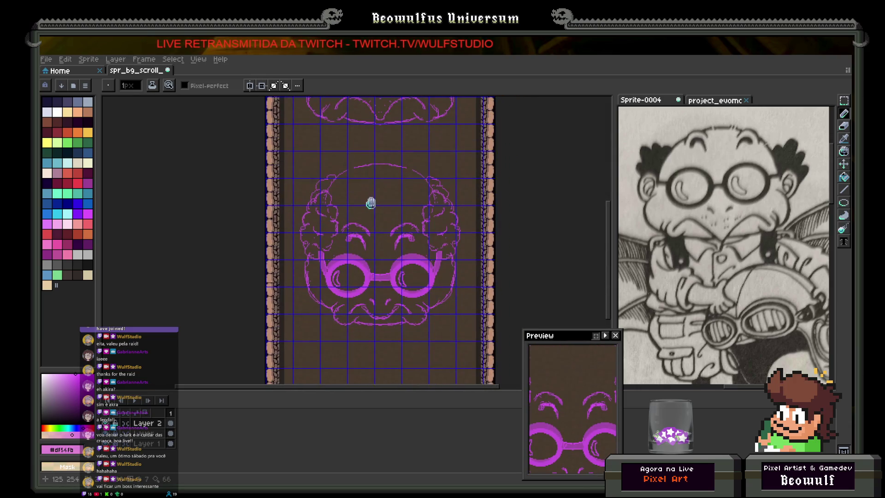
- Extend the boss's lower lip outline with magenta pixels
scroll(371, 203, "down", 3)
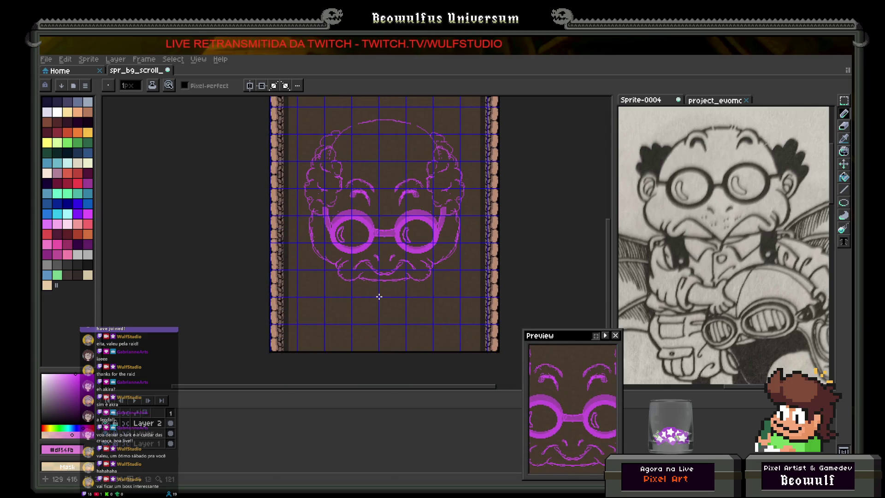
scroll(380, 283, "up", 5)
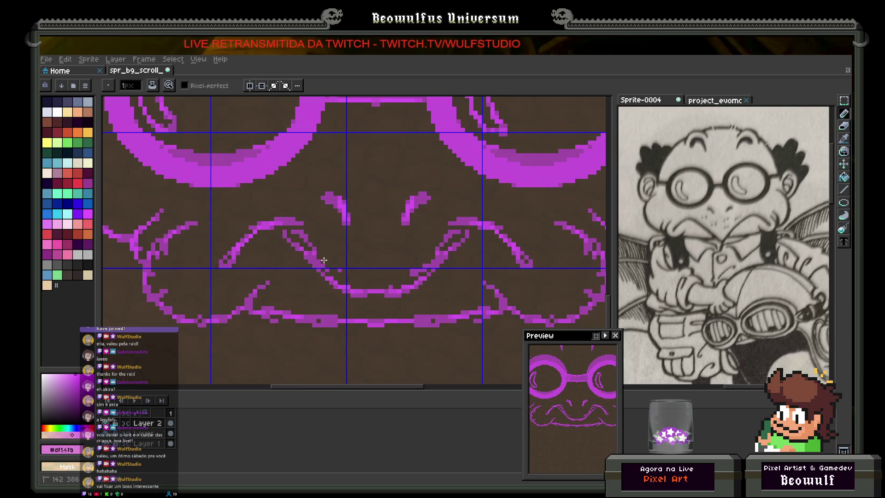
scroll(396, 277, "down", 2)
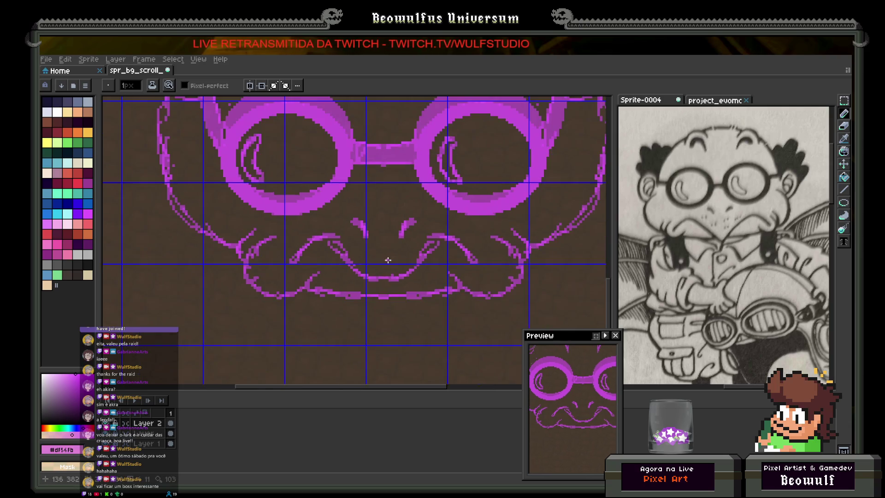
scroll(392, 296, "down", 1)
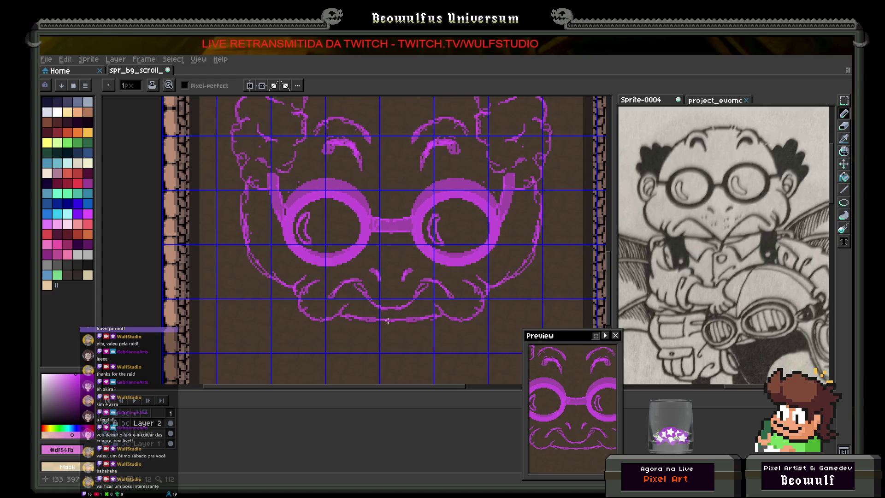
scroll(388, 318, "up", 2)
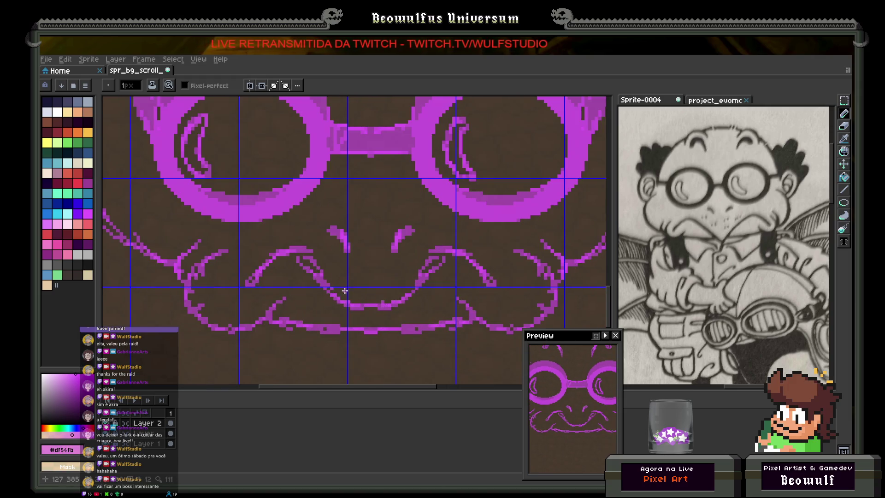
mouse_move(340, 300)
left_mouse_down()
mouse_move(376, 316)
mouse_move(397, 304)
mouse_move(350, 302)
left_mouse_up()
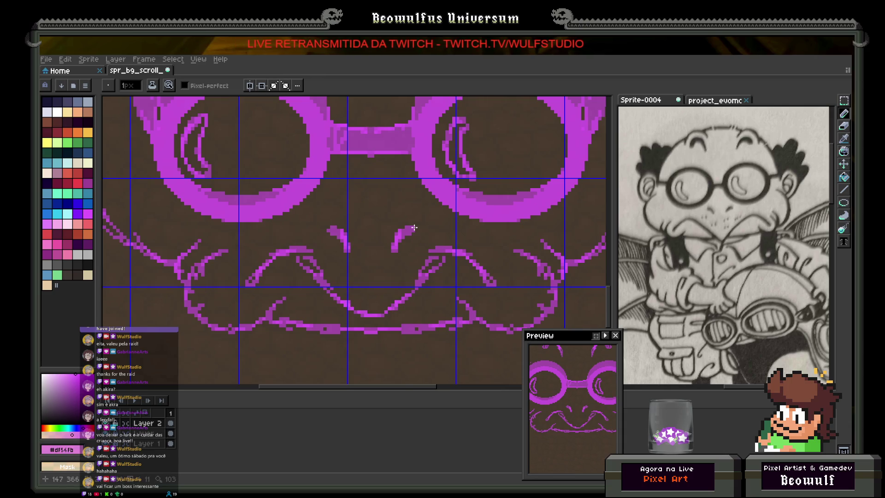
scroll(415, 227, "down", 6)
scroll(396, 233, "up", 3)
- Bring the upper face into view and briefly hide then show Layer 2
mouse_move(434, 269)
left_mouse_down()
mouse_move(409, 292)
mouse_move(412, 317)
mouse_move(392, 346)
mouse_move(394, 275)
mouse_move(371, 314)
mouse_move(352, 279)
left_mouse_up()
mouse_move(347, 318)
left_mouse_down()
mouse_move(370, 241)
mouse_move(366, 269)
mouse_move(364, 214)
left_mouse_up()
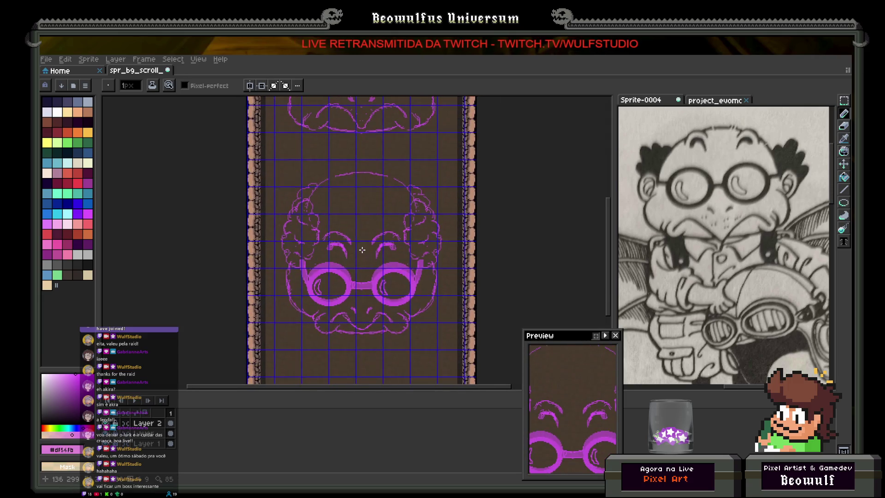
mouse_move(360, 251)
left_mouse_down()
mouse_move(359, 320)
mouse_move(358, 247)
left_mouse_up()
left_click(108, 425)
left_click(109, 426)
left_click_drag(378, 173, 364, 278)
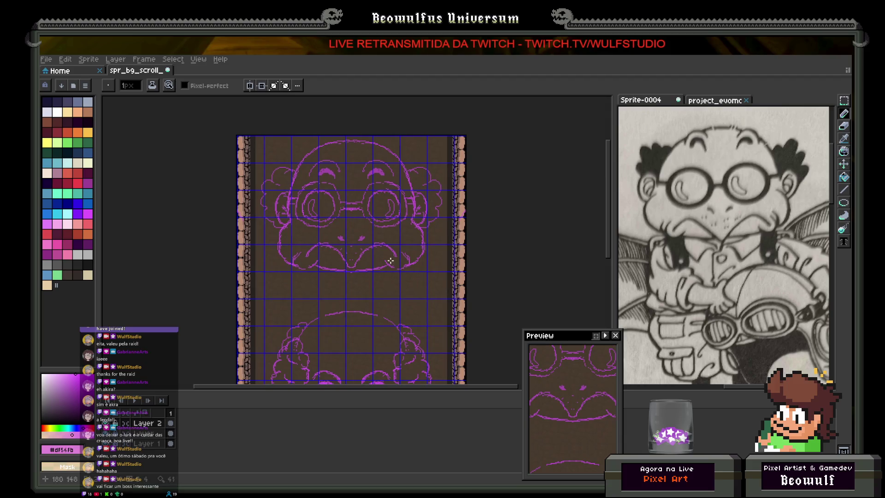
- Select the upper duplicate face with a rectangle and delete it
key("m")
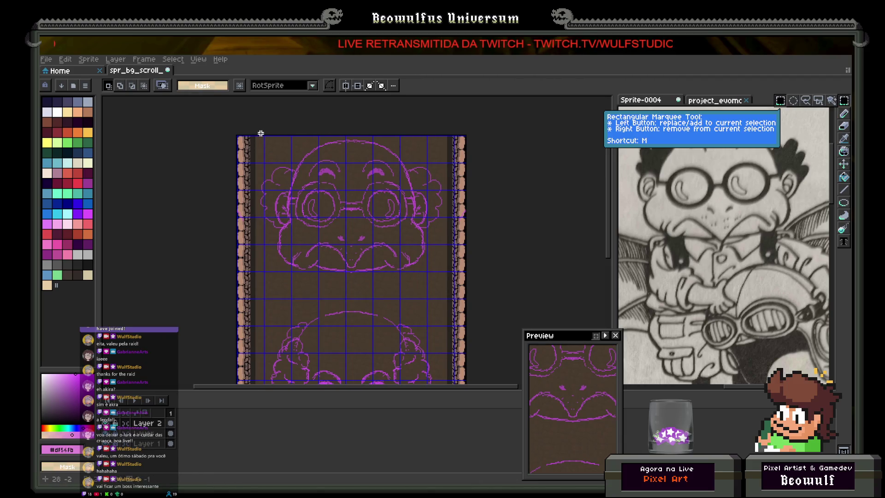
mouse_move(258, 133)
left_mouse_down()
mouse_move(360, 230)
mouse_move(450, 281)
left_mouse_up()
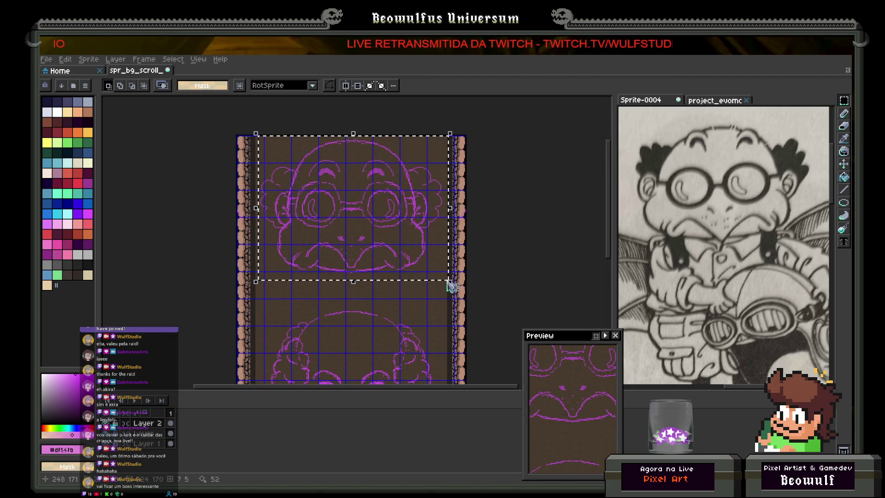
key("Delete")
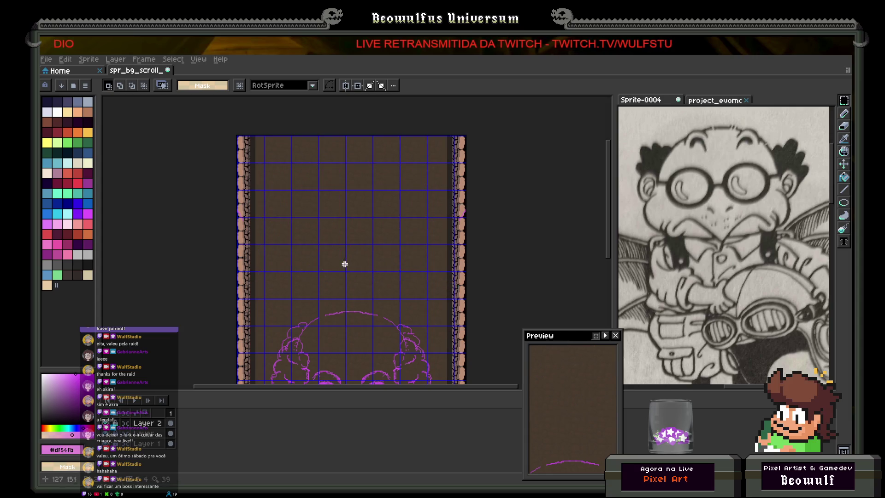
- Add a new Layer 3, discarding a test paste of the face
right_click(147, 424)
mouse_move(173, 416)
left_click(239, 415)
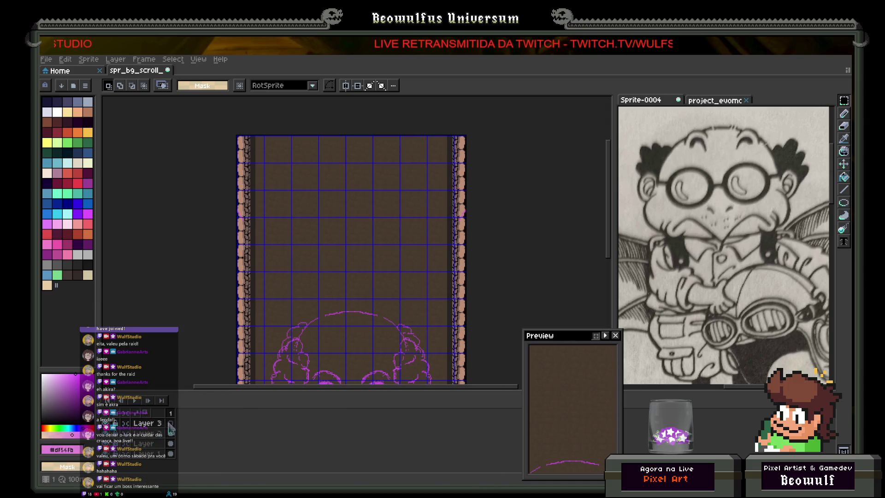
key("ctrl+v")
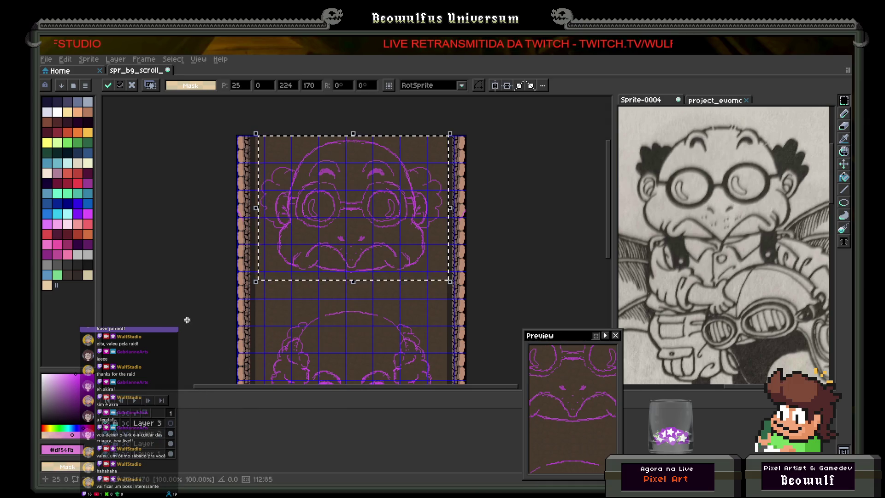
key("Return")
key("Delete")
- On Layer 2, select the whole face and drag it higher on the canvas
left_click(148, 433)
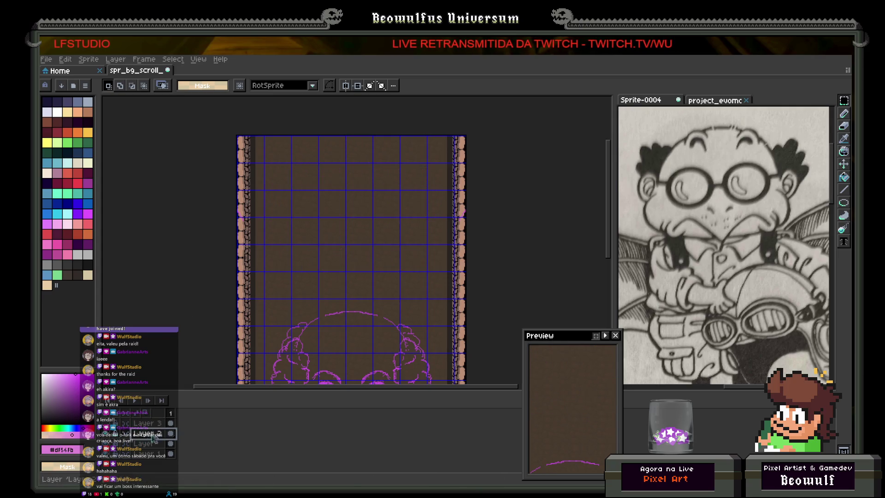
scroll(332, 240, "down", 5)
mouse_move(229, 156)
left_mouse_down()
mouse_move(239, 217)
mouse_move(445, 382)
left_mouse_up()
mouse_move(326, 316)
left_mouse_down()
mouse_move(326, 376)
mouse_move(330, 207)
left_mouse_up()
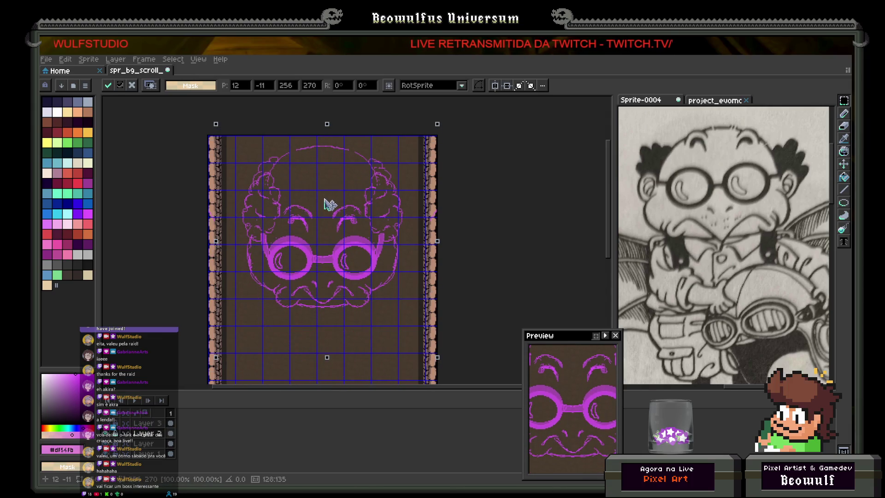
key("Return")
- Reselect the face and nudge it up 6 pixels near the canvas top
scroll(434, 259, "down", 2)
scroll(406, 258, "up", 1)
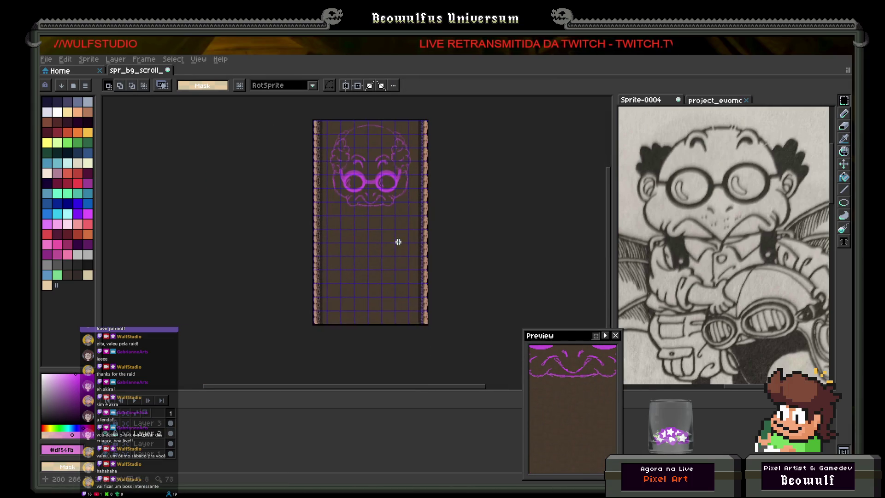
scroll(360, 240, "down", 1)
scroll(355, 239, "up", 1)
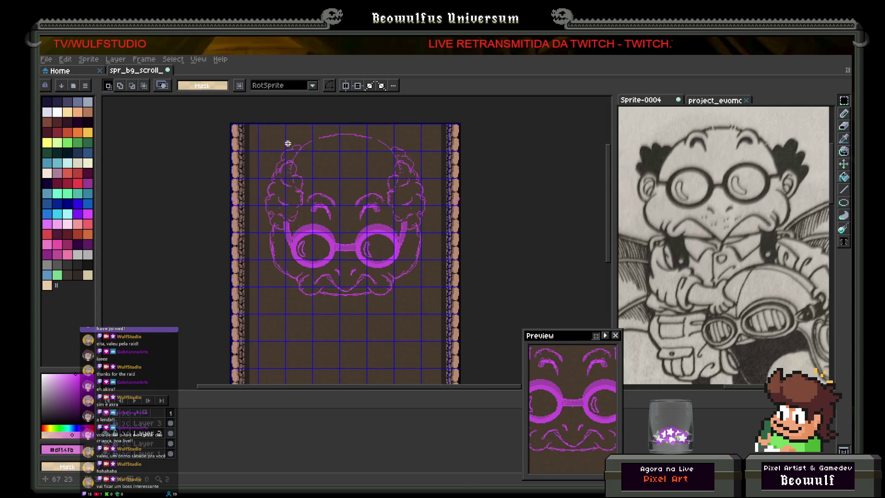
mouse_move(247, 123)
left_mouse_down()
mouse_move(432, 315)
mouse_move(424, 313)
left_mouse_up()
key("Up")
key("Up")
key("Up")
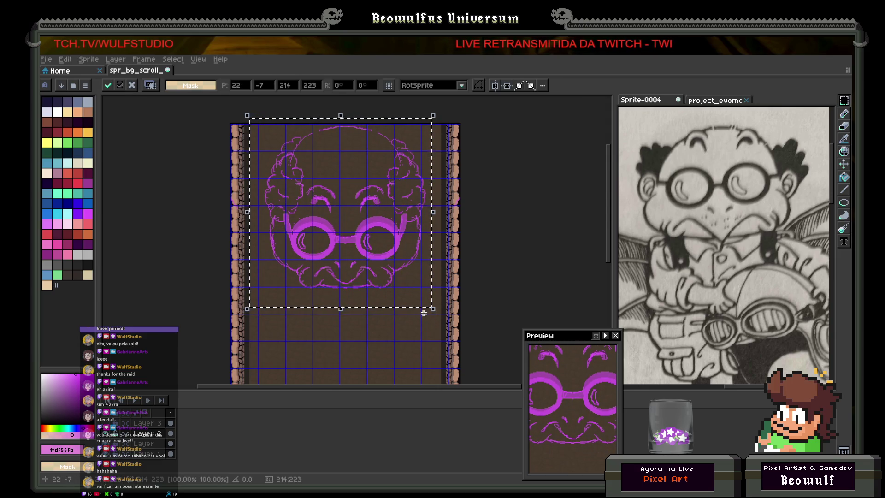
left_click(446, 296)
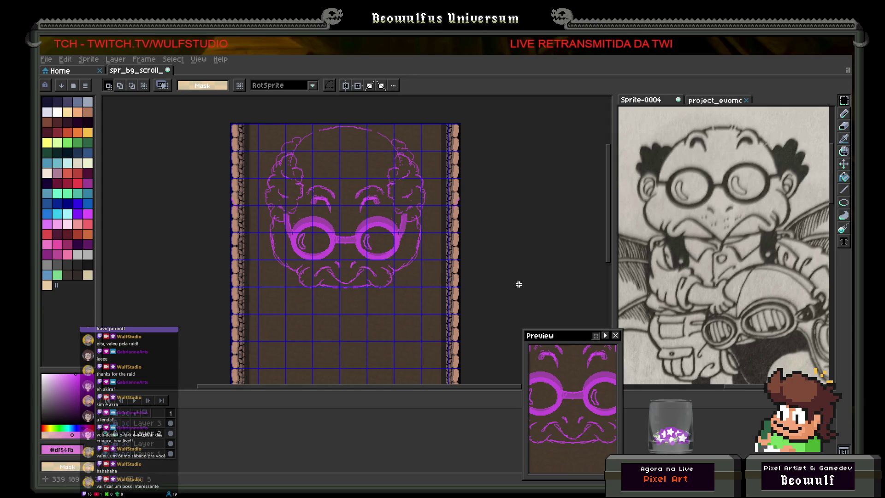
left_click_drag(397, 280, 419, 251)
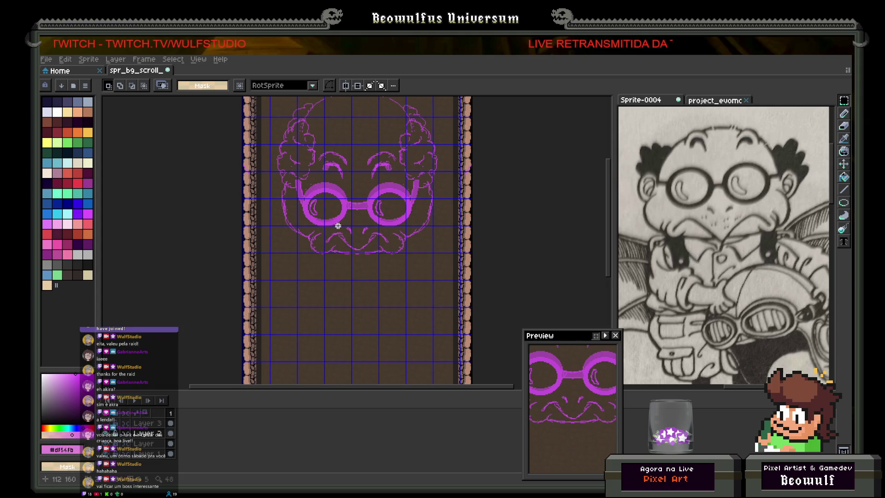
- Turn on horizontal symmetry to mirror drawing across the face's centre
left_click(346, 86)
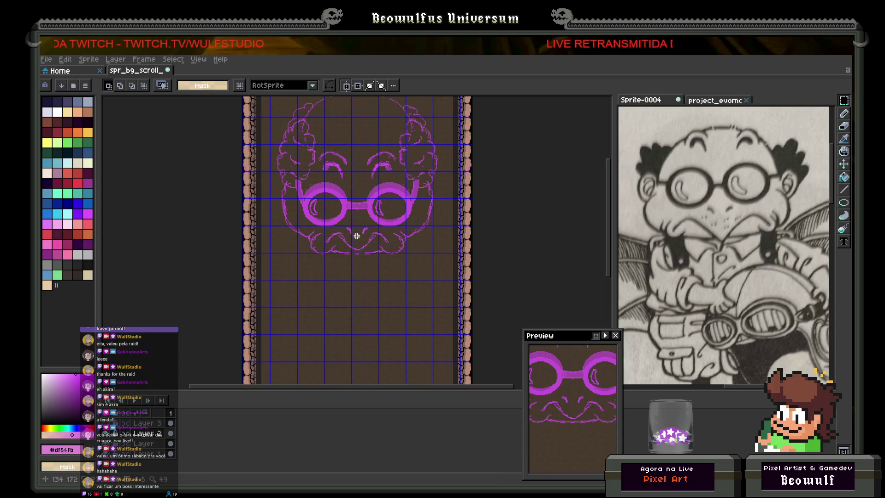
scroll(355, 237, "down", 1)
scroll(348, 257, "up", 1)
- Zoom and pan the Sprite-0004 reference to another panel of the bald character, then recentre the main sprite
scroll(341, 272, "up", 2)
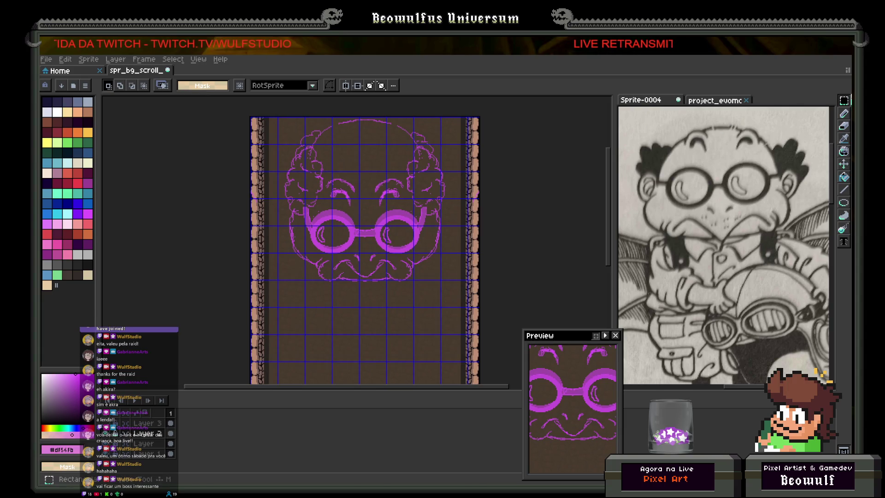
scroll(444, 221, "down", 7)
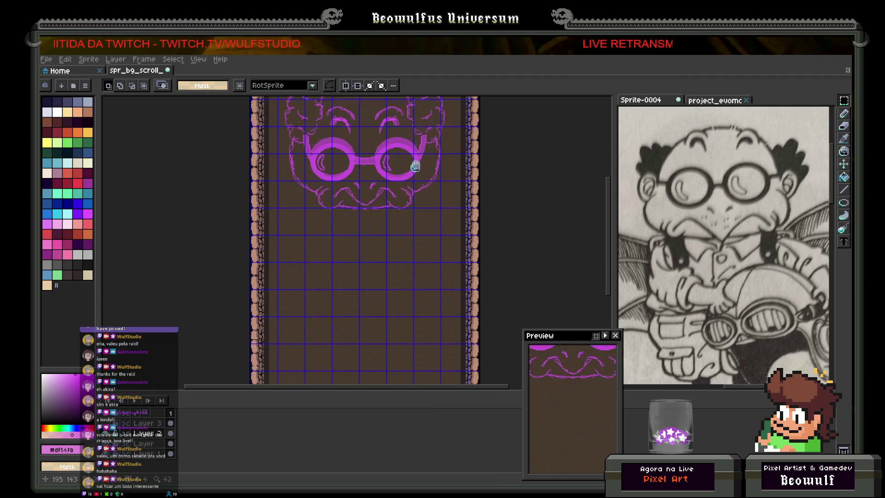
scroll(364, 222, "up", 3)
scroll(346, 255, "up", 2)
scroll(348, 240, "down", 1)
scroll(358, 212, "down", 2)
scroll(355, 249, "up", 3)
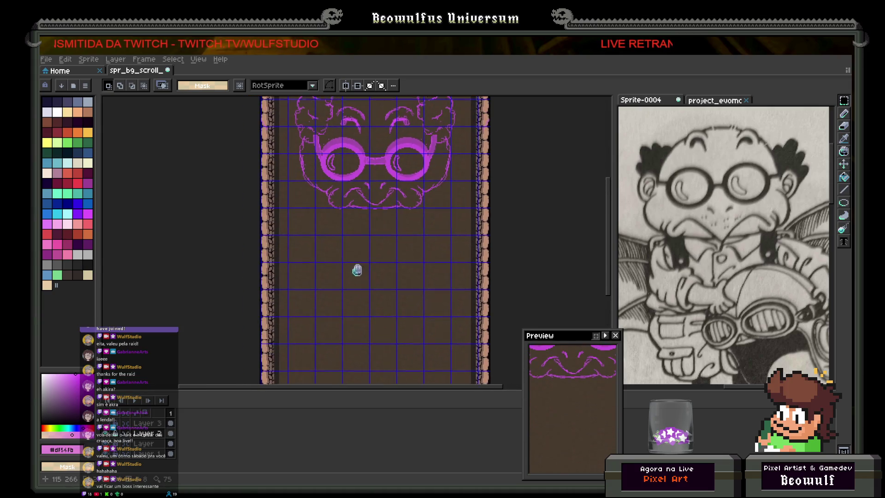
scroll(738, 281, "down", 3)
scroll(733, 283, "down", 3)
scroll(691, 263, "down", 3)
scroll(674, 251, "up", 3)
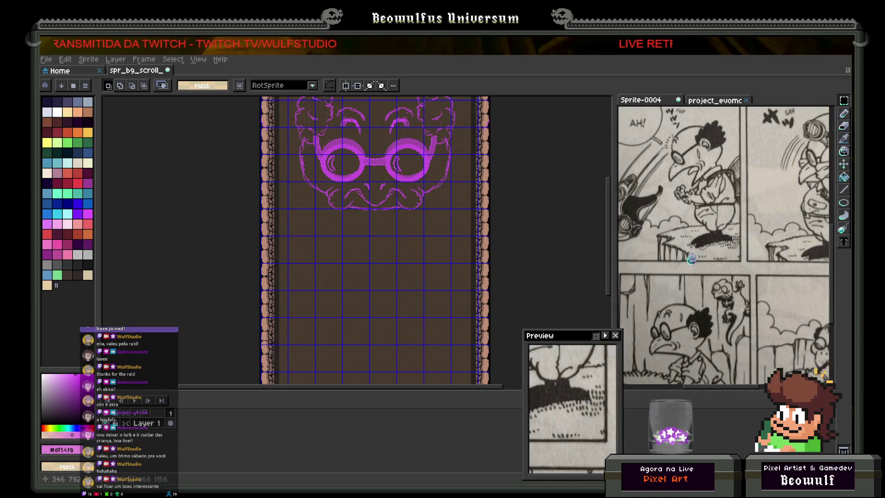
scroll(752, 309, "up", 2)
scroll(691, 231, "down", 5)
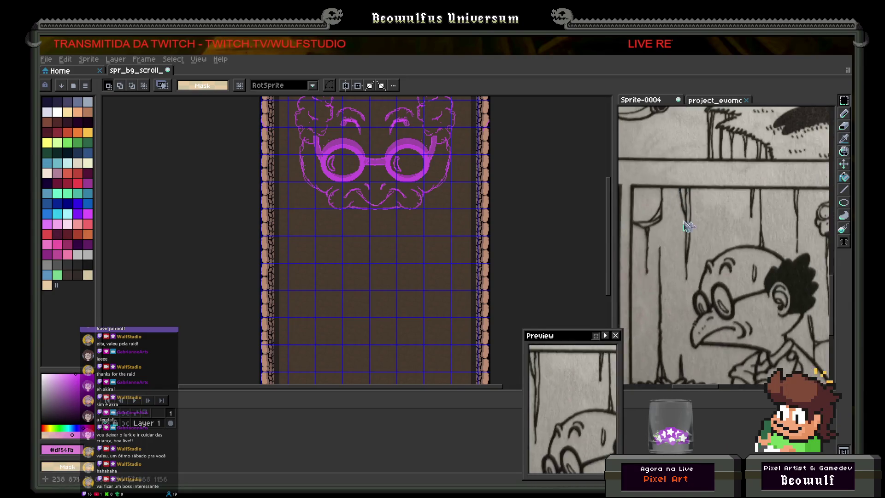
mouse_move(655, 217)
left_mouse_down()
mouse_move(685, 244)
mouse_move(683, 267)
mouse_move(734, 296)
left_mouse_up()
scroll(734, 297, "up", 2)
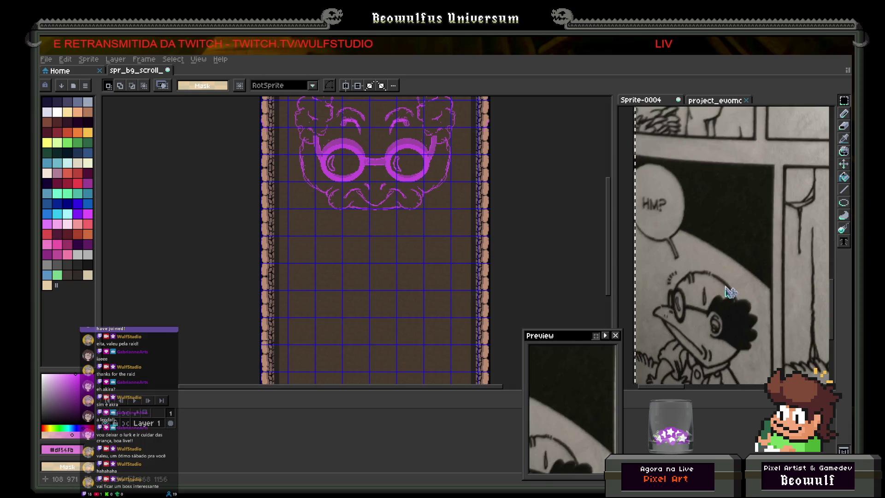
left_click_drag(446, 192, 476, 312)
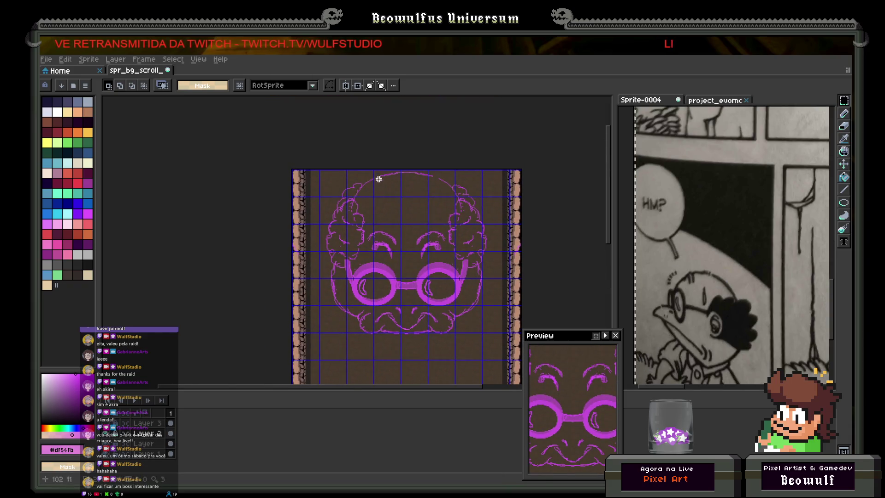
- With the Pencil, fill the gap in the head's top arc and add a stroke at its right end
scroll(380, 183, "up", 2)
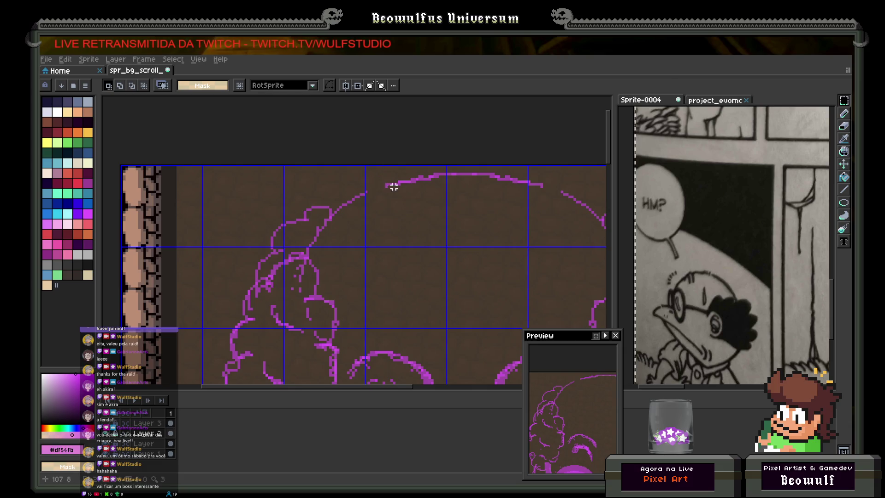
left_click(845, 114)
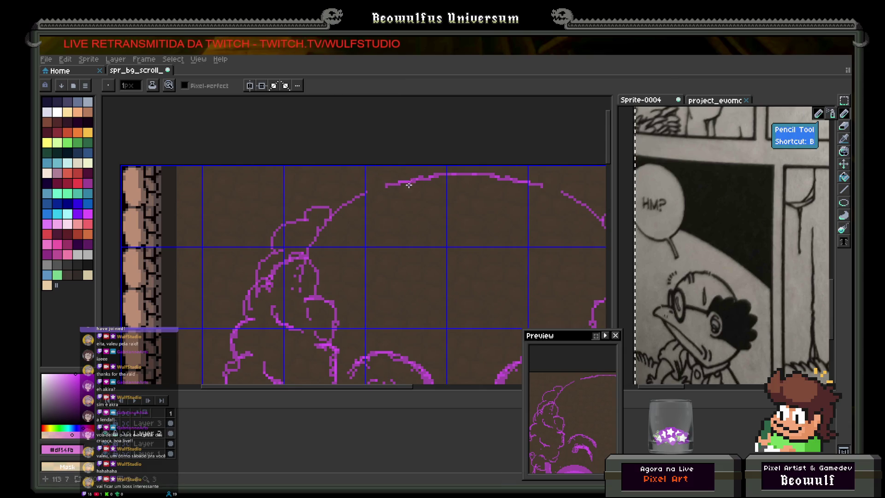
left_click_drag(370, 188, 384, 181)
mouse_move(545, 186)
left_mouse_down()
mouse_move(549, 176)
mouse_move(563, 190)
left_mouse_up()
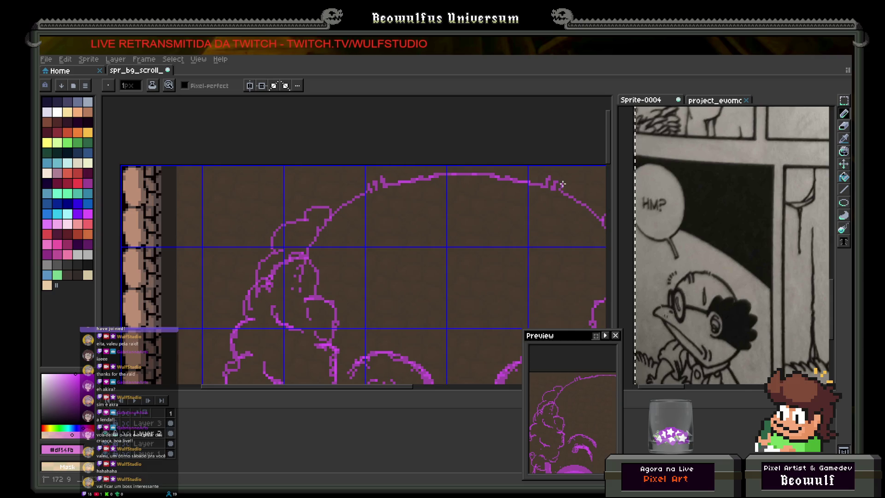
- Zoom and pan the Sprite-0004 reference onto the bat-winged character's face
scroll(574, 187, "down", 3)
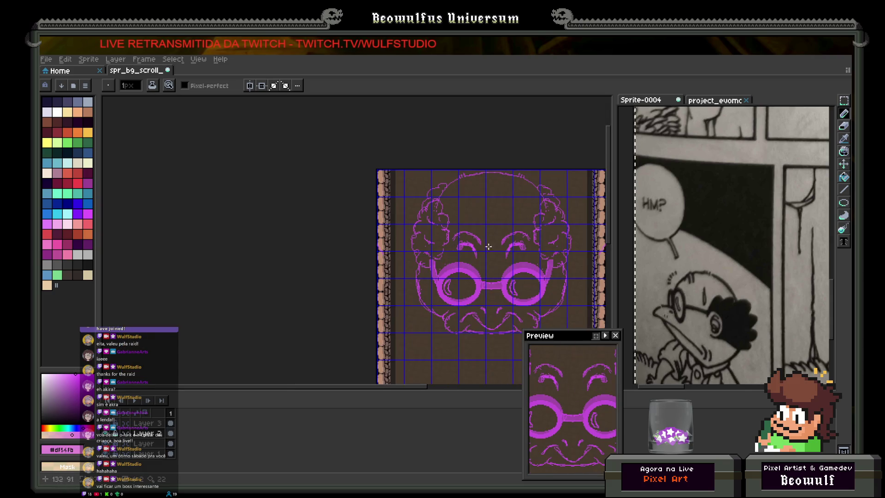
scroll(467, 226, "down", 2)
scroll(416, 283, "up", 2)
scroll(382, 291, "down", 1)
scroll(369, 304, "up", 1)
scroll(350, 325, "up", 2)
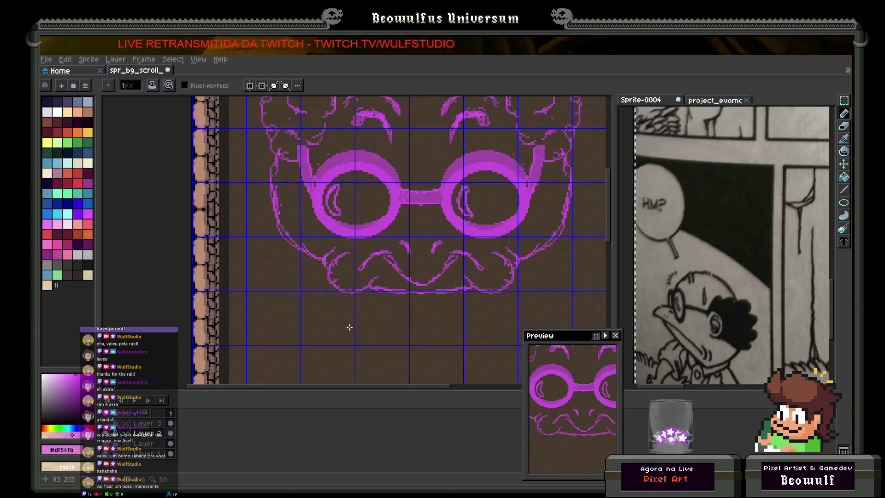
scroll(339, 286, "down", 2)
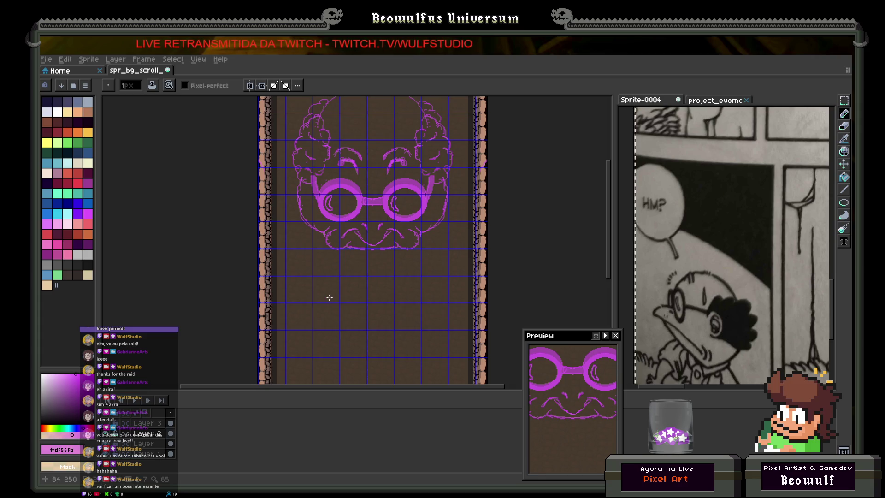
scroll(704, 237, "down", 2)
scroll(704, 238, "up", 1)
scroll(704, 238, "up", 5)
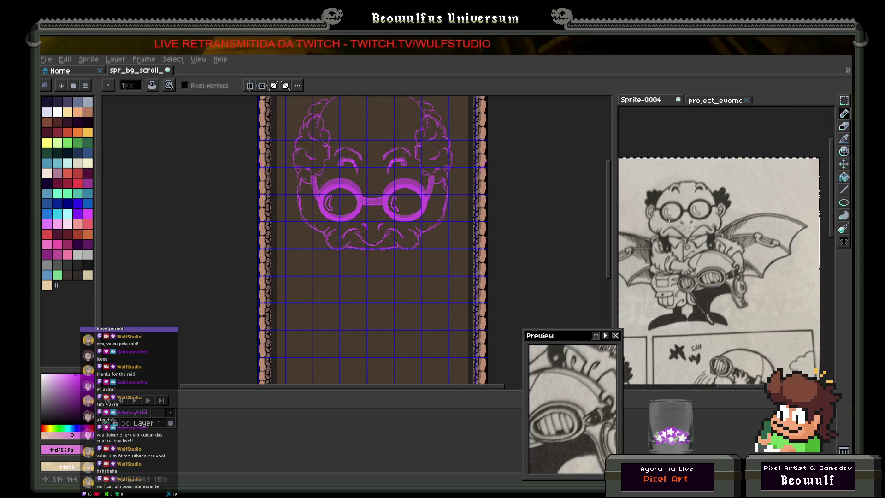
scroll(670, 218, "up", 2)
scroll(677, 242, "up", 2)
scroll(706, 229, "up", 1)
mouse_move(323, 268)
left_mouse_down()
mouse_move(326, 289)
mouse_move(328, 262)
mouse_move(350, 286)
left_mouse_up()
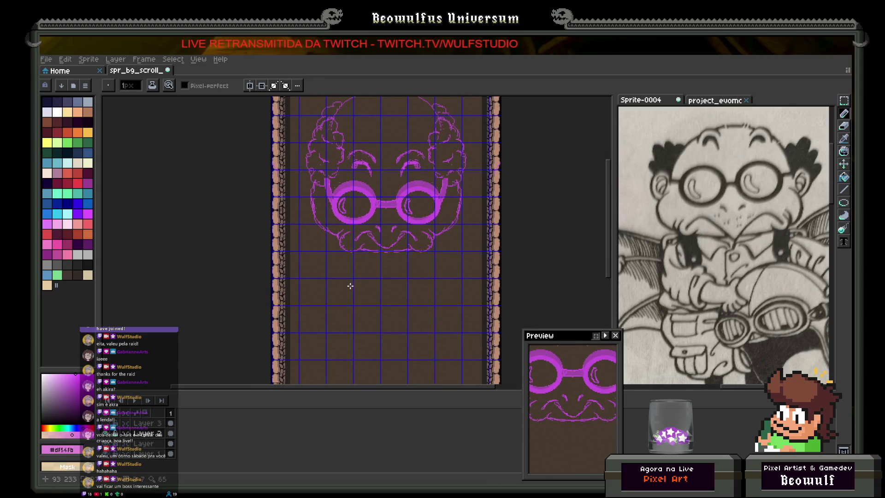
scroll(351, 286, "up", 2)
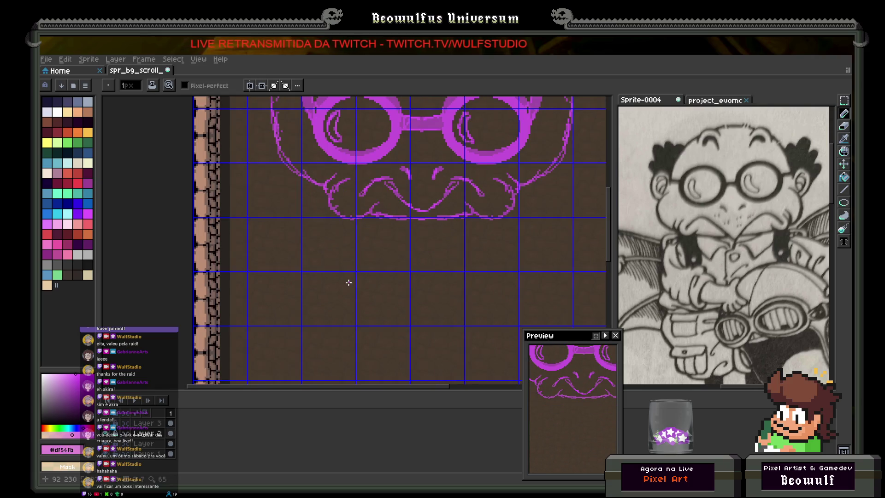
- Draw a small curved purple stroke below the left side of the mustache
mouse_move(291, 291)
left_mouse_down()
mouse_move(255, 282)
mouse_move(258, 260)
mouse_move(287, 253)
mouse_move(304, 267)
mouse_move(301, 293)
left_mouse_up()
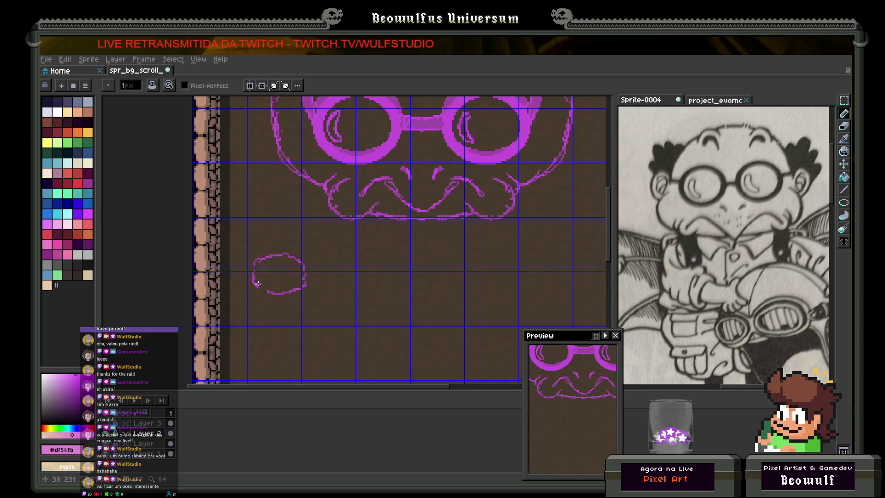
- Add more pencil strokes around the oval, undoing one stray stroke
left_click_drag(251, 290, 229, 300)
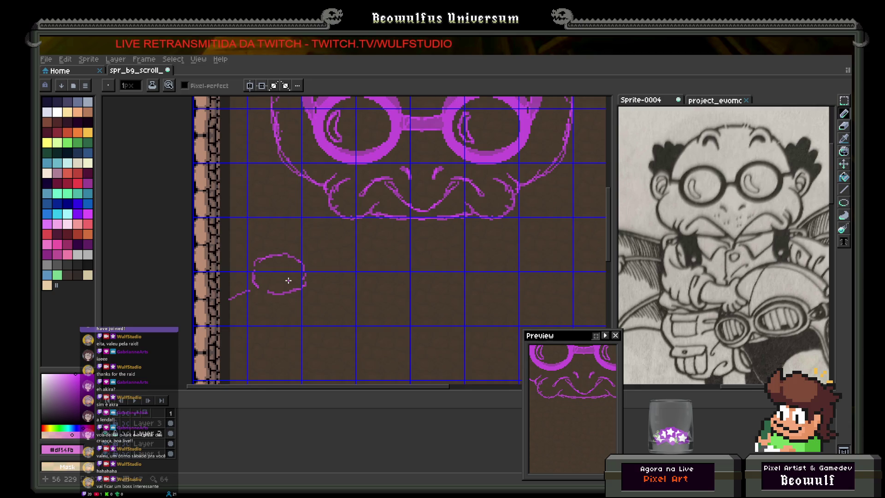
key("ctrl+z")
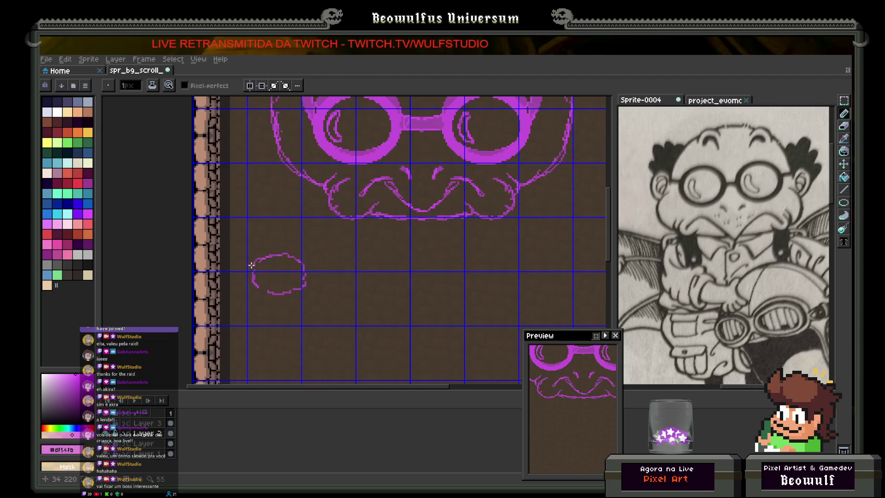
mouse_move(252, 265)
left_mouse_down()
mouse_move(242, 267)
mouse_move(259, 256)
mouse_move(236, 274)
mouse_move(234, 299)
mouse_move(240, 284)
mouse_move(235, 294)
mouse_move(255, 312)
mouse_move(291, 317)
mouse_move(308, 313)
mouse_move(319, 293)
mouse_move(317, 274)
mouse_move(295, 257)
mouse_move(292, 263)
left_mouse_up()
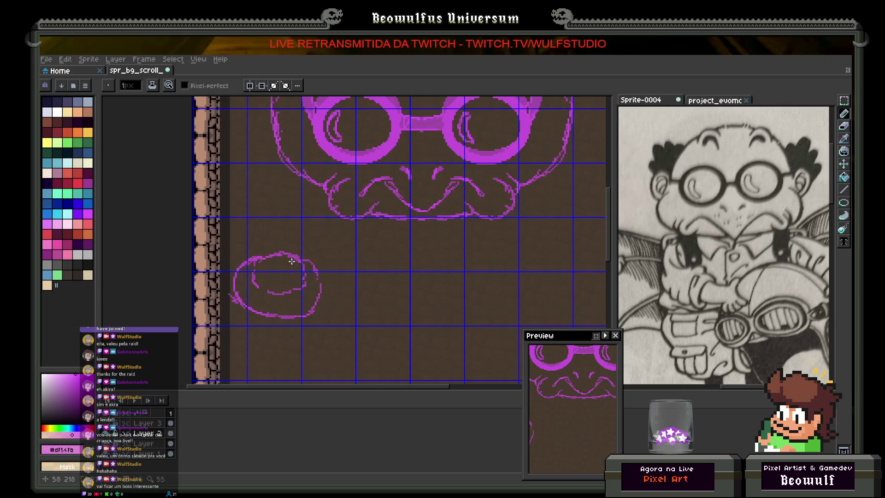
- Erase the left arc, lower part and inner arcs of the round sketch
mouse_move(231, 280)
left_mouse_down()
mouse_move(237, 268)
mouse_move(232, 302)
mouse_move(228, 284)
mouse_move(255, 257)
left_mouse_up()
left_click_drag(239, 302, 252, 311)
mouse_move(255, 268)
left_mouse_down()
mouse_move(256, 289)
mouse_move(257, 267)
mouse_move(279, 253)
mouse_move(305, 271)
mouse_move(307, 256)
mouse_move(322, 292)
mouse_move(291, 315)
mouse_move(248, 310)
mouse_move(283, 318)
mouse_move(293, 295)
mouse_move(284, 293)
mouse_move(302, 282)
mouse_move(294, 290)
left_mouse_up()
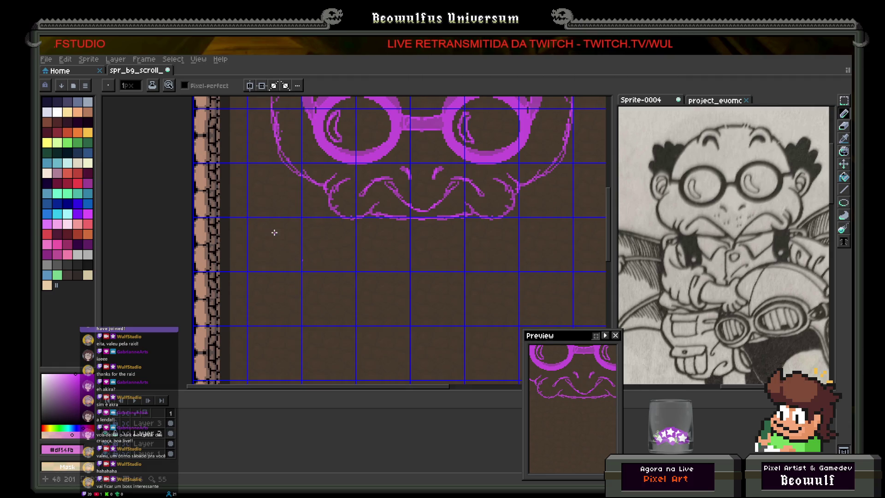
- Draw a circular lens outline and a smaller inner ellipse with the Ellipse tool
left_click_drag(282, 233, 254, 234)
key("ctrl+z")
key("u")
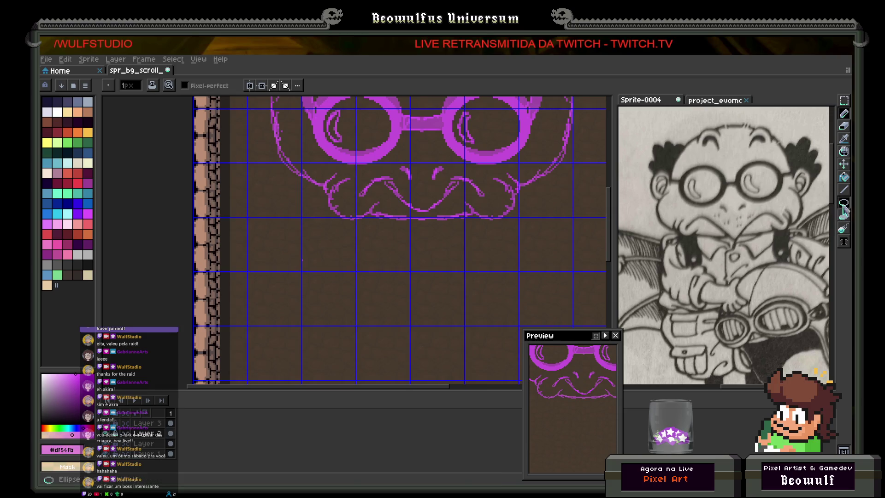
key("u")
left_click_drag(254, 239, 296, 270)
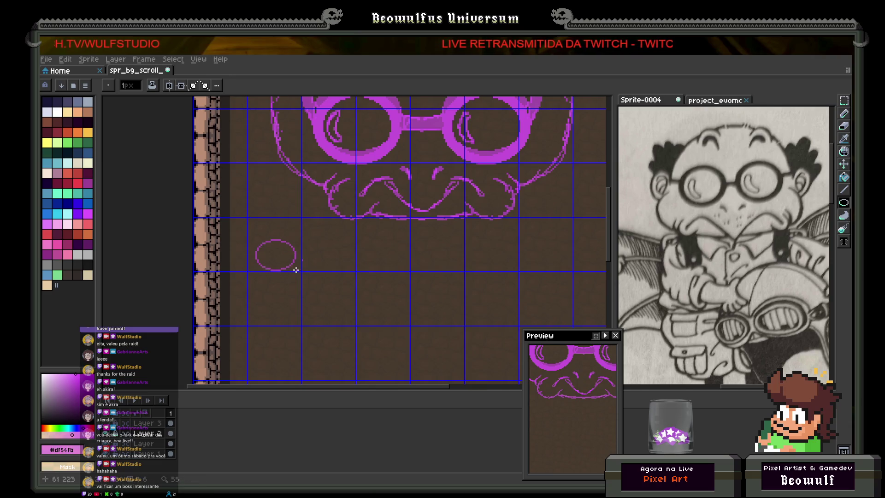
mouse_move(234, 229)
left_mouse_down()
mouse_move(322, 310)
mouse_move(318, 303)
left_mouse_up()
key("shift")
key("ctrl+z")
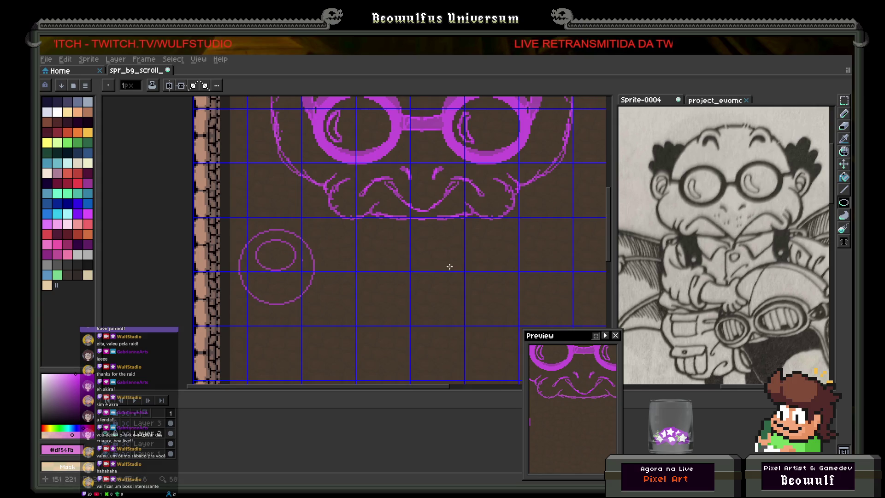
- Add pencil interior lines to the lens: a vertical line, a diagonal and a curved detail
key("b")
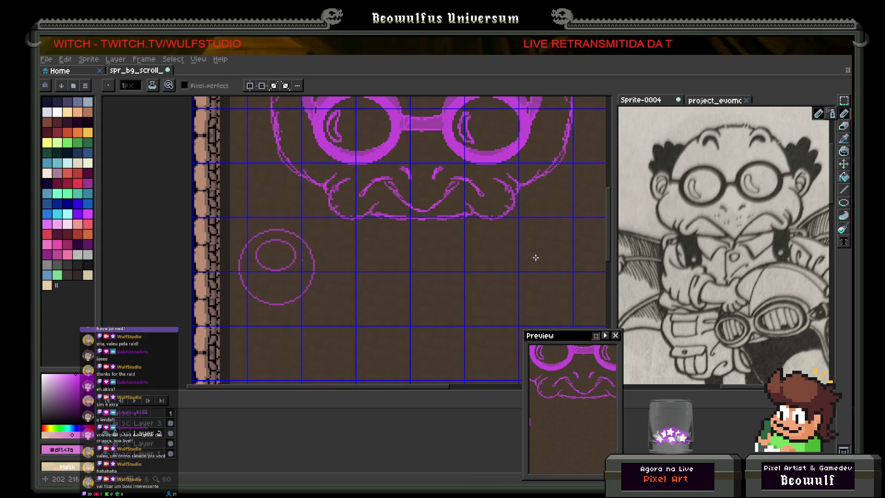
mouse_move(273, 270)
left_mouse_down()
mouse_move(273, 305)
mouse_move(277, 277)
left_mouse_up()
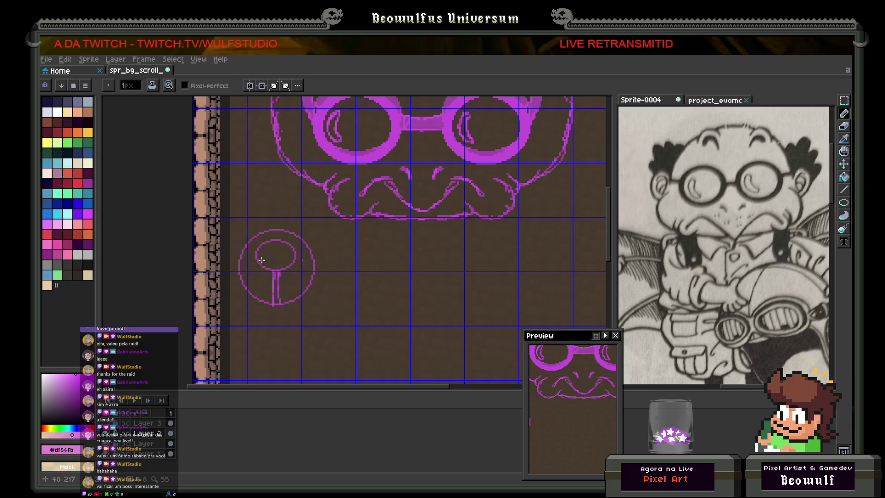
left_click_drag(260, 262, 246, 283)
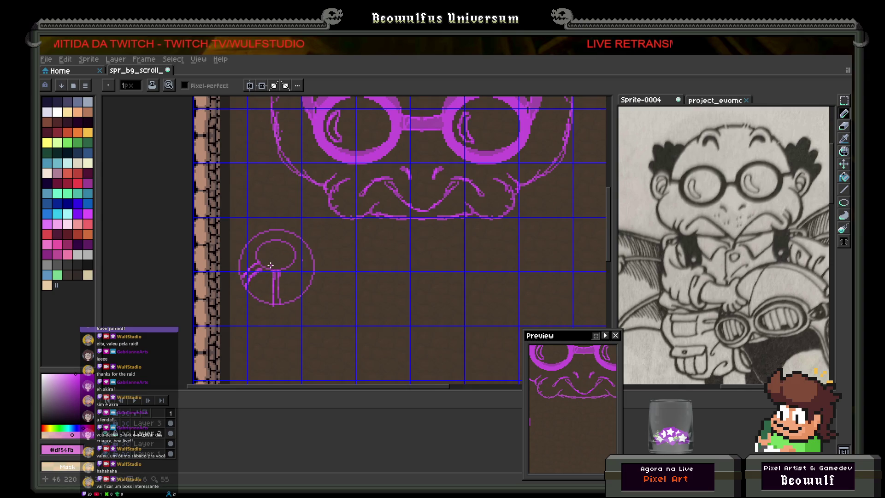
key("v")
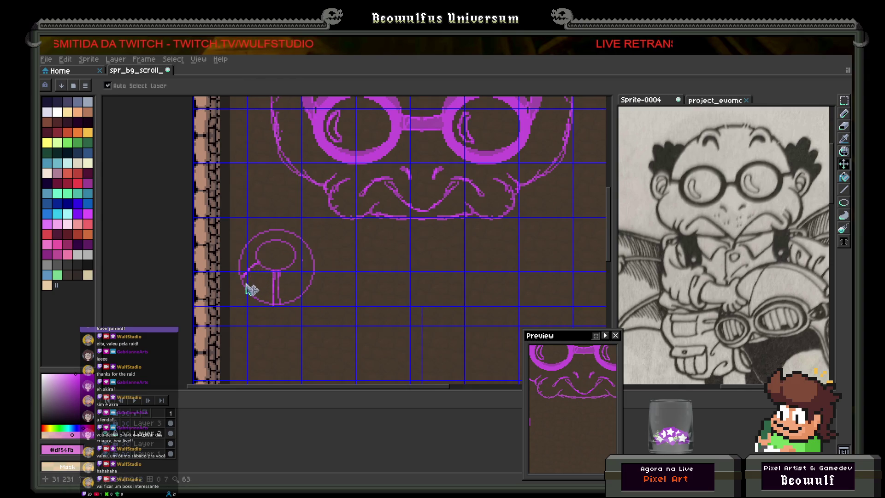
key("b")
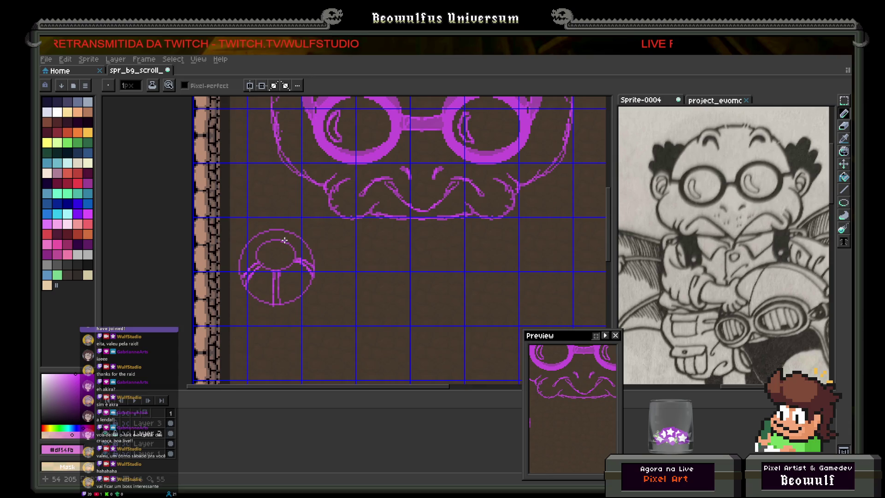
left_click_drag(276, 230, 278, 239)
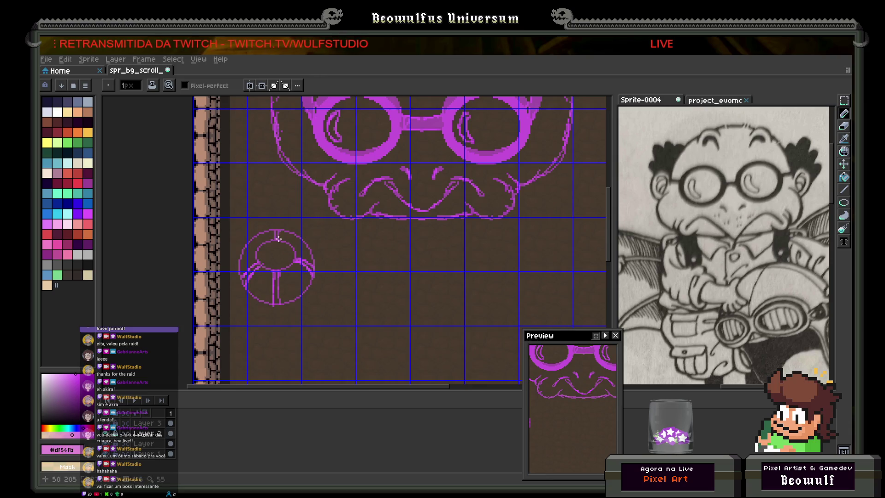
key("ctrl+z")
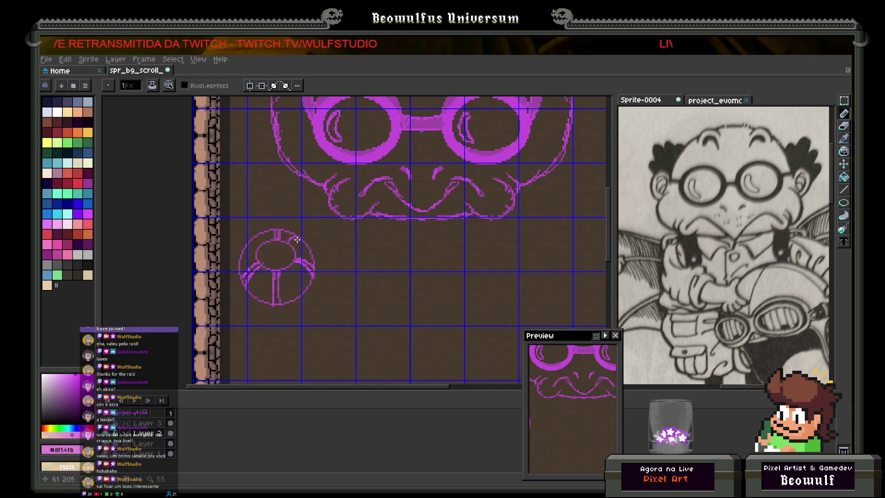
key("v")
key("b")
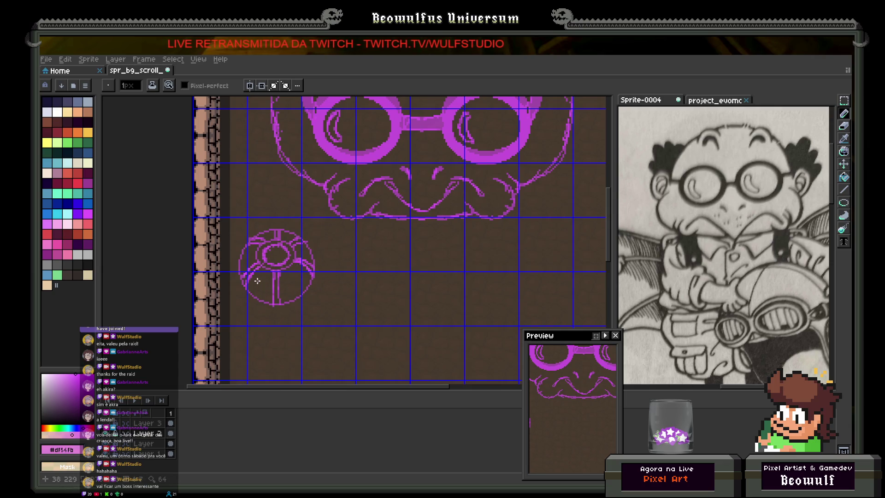
left_click_drag(254, 285, 260, 289)
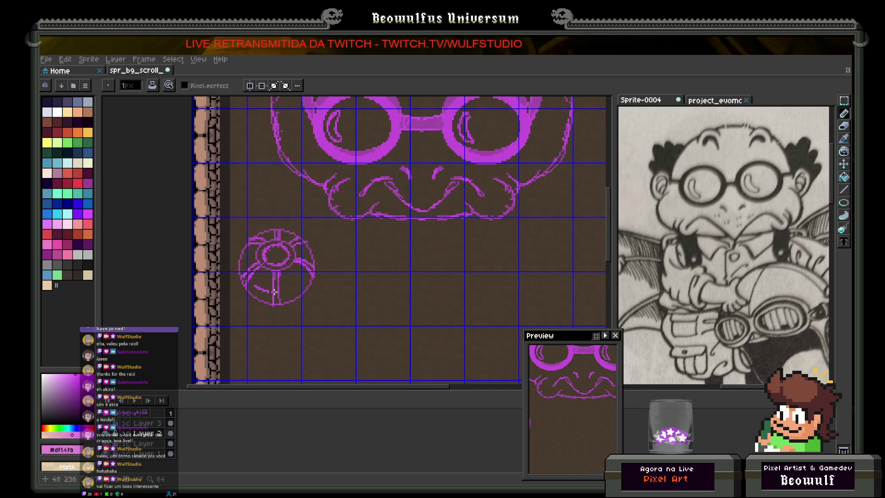
key("v")
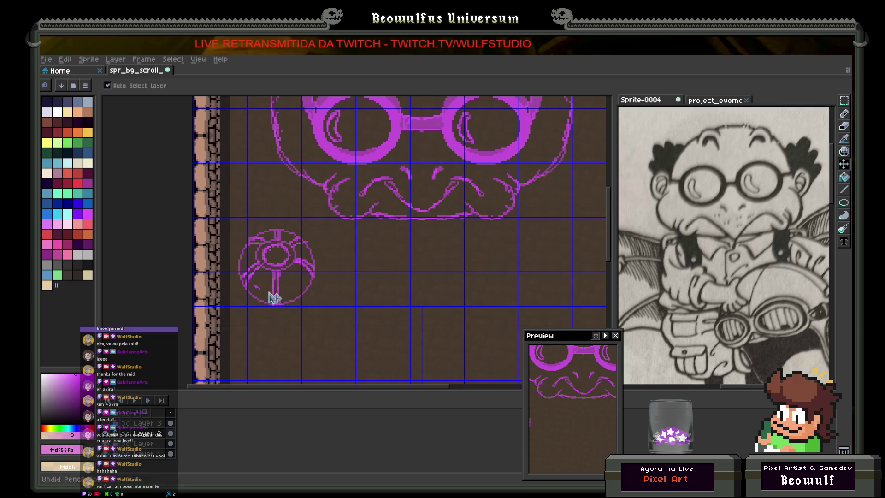
key("b")
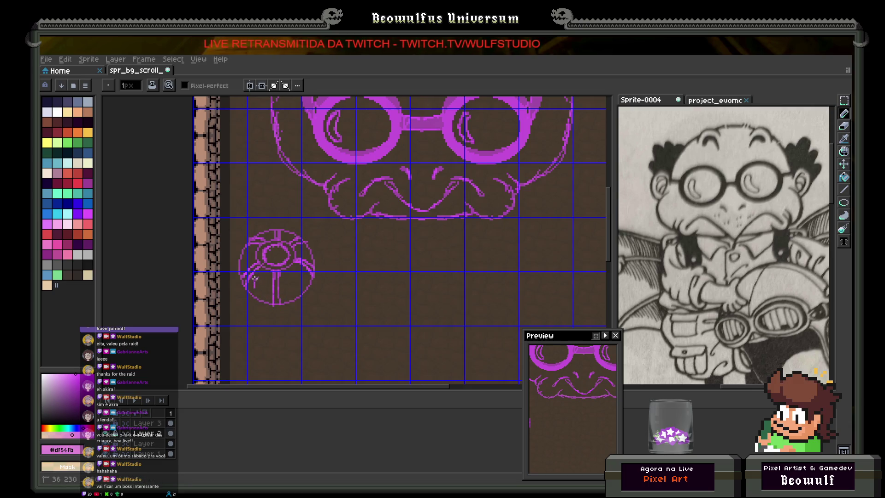
left_click_drag(254, 282, 284, 296)
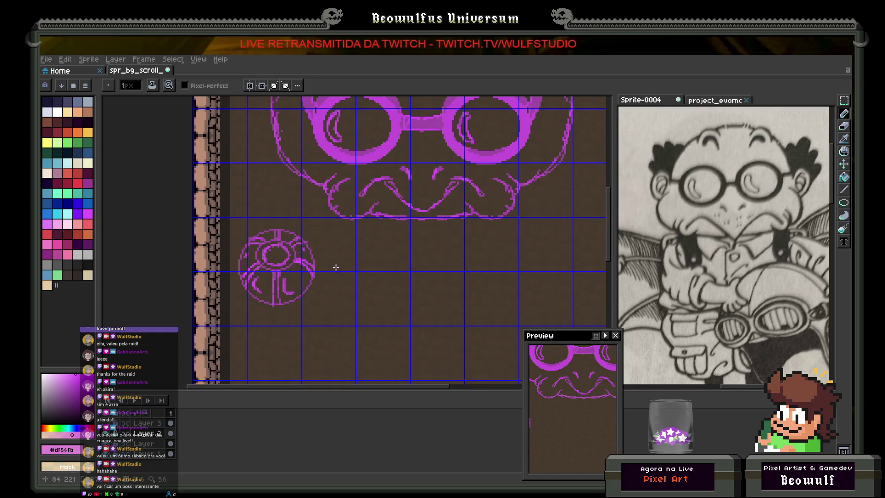
- Select the left lens drawing and place a copy of it on the right side
scroll(330, 240, "down", 2)
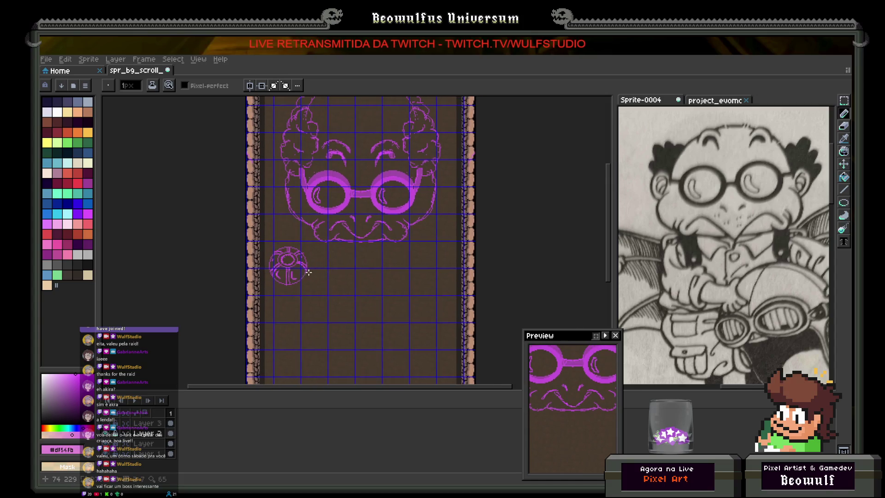
scroll(334, 257, "up", 2)
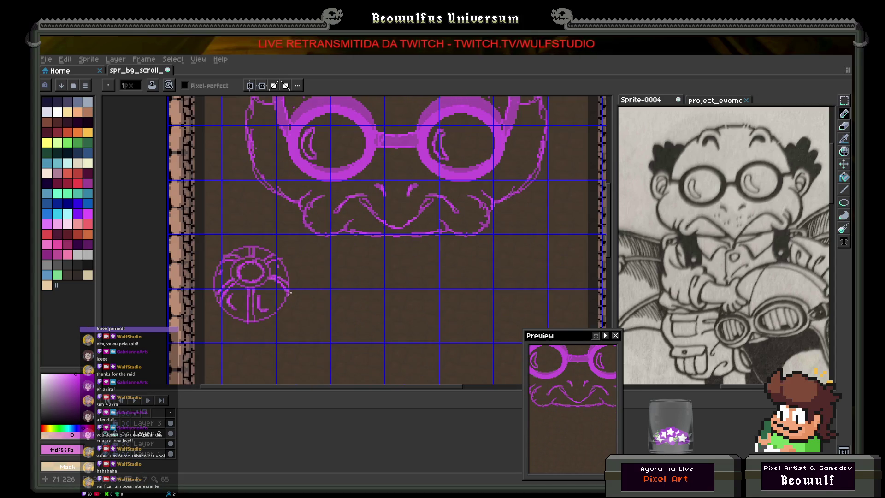
left_click(844, 101)
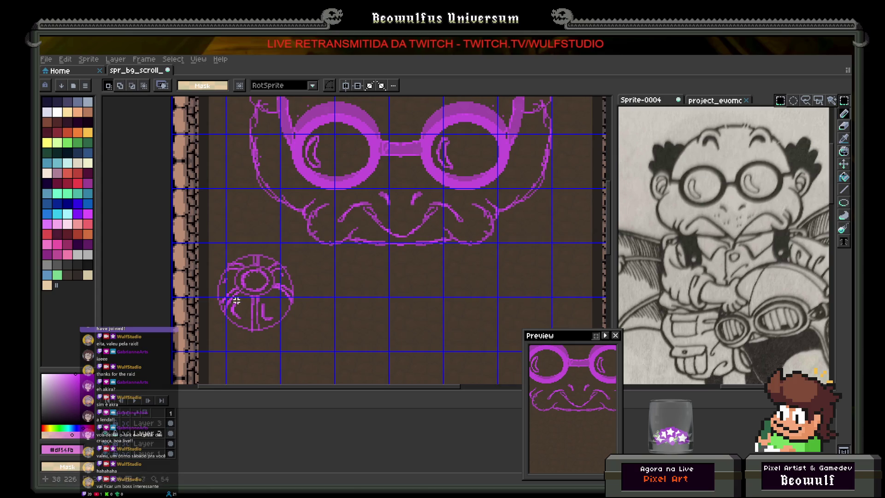
mouse_move(206, 245)
left_mouse_down()
mouse_move(303, 354)
mouse_move(309, 349)
left_mouse_up()
mouse_move(280, 320)
left_mouse_down()
mouse_move(578, 321)
mouse_move(568, 319)
left_mouse_up()
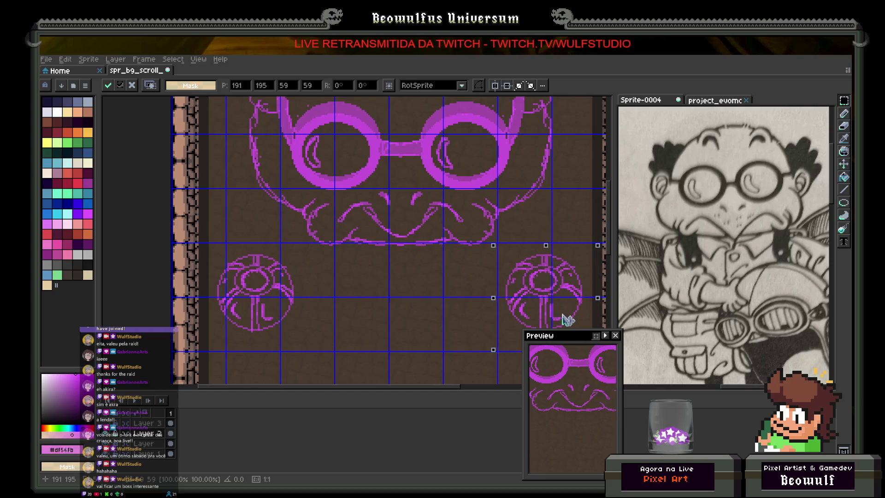
left_click(551, 240)
- Raise the right lens slightly, then move the left lens upward, committing each move
scroll(530, 233, "down", 2)
scroll(465, 259, "up", 1)
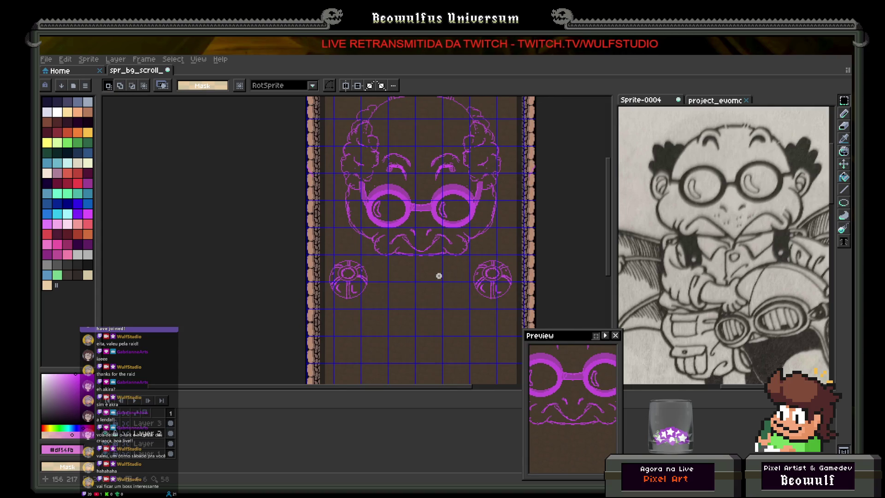
scroll(457, 255, "up", 2)
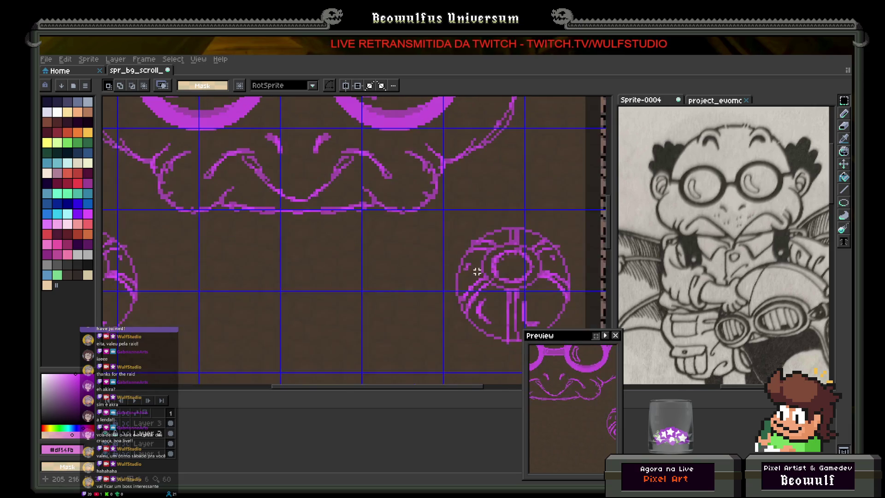
mouse_move(520, 316)
left_mouse_down()
mouse_move(540, 328)
mouse_move(530, 286)
left_mouse_up()
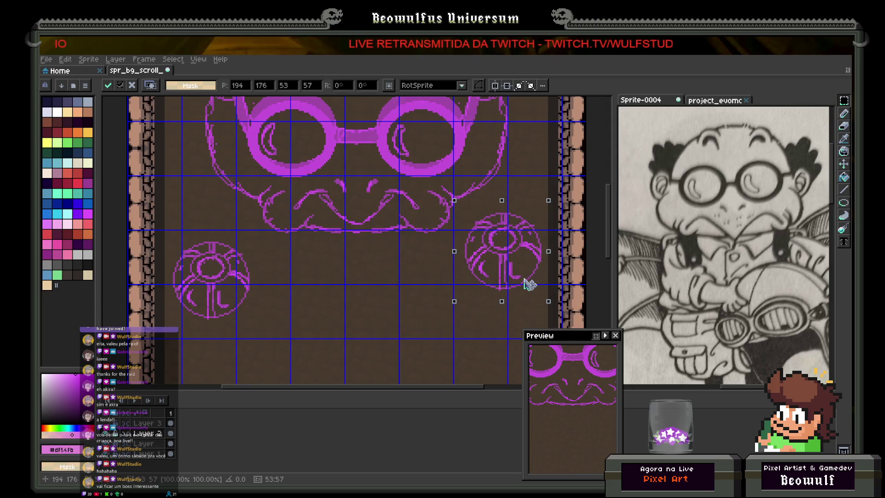
key("Return")
scroll(362, 274, "left", 5)
mouse_move(327, 246)
left_mouse_down()
mouse_move(277, 332)
mouse_move(243, 340)
left_mouse_up()
left_click_drag(287, 304, 282, 263)
left_click(380, 275)
- Lift the right lens circle a few more pixels and commit it
scroll(380, 275, "down", 3)
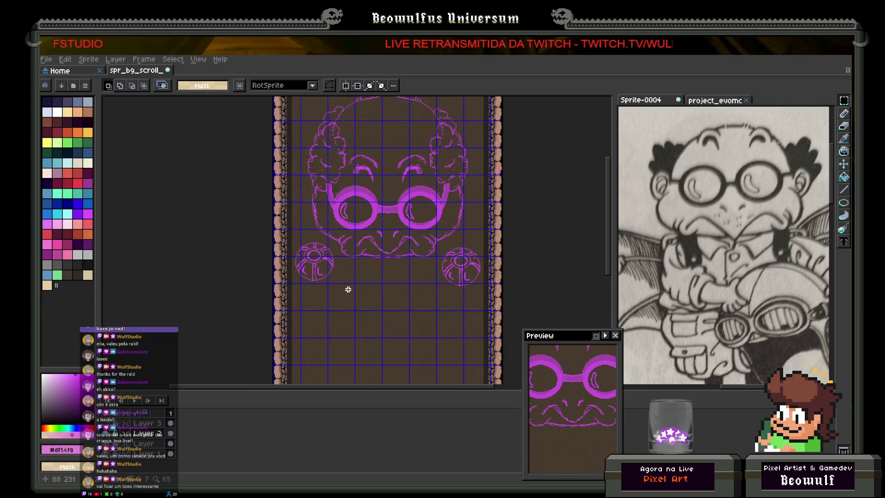
scroll(461, 277, "up", 3)
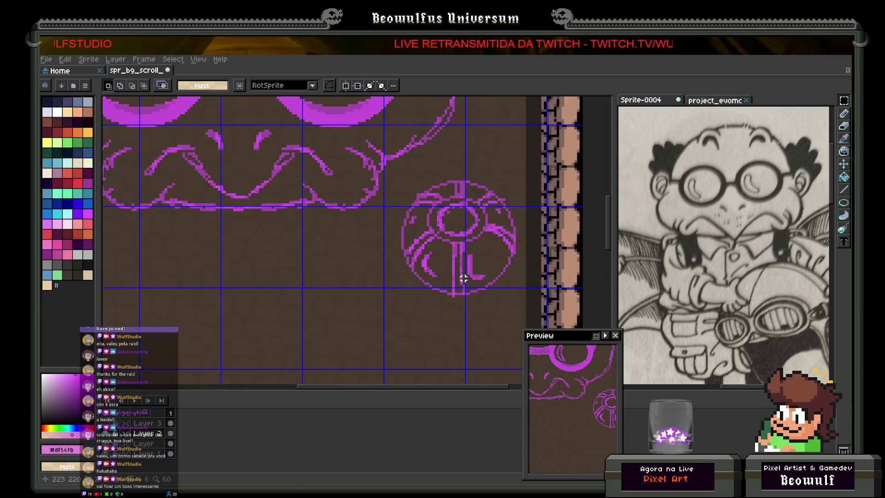
scroll(461, 276, "down", 1)
left_click_drag(447, 291, 426, 274)
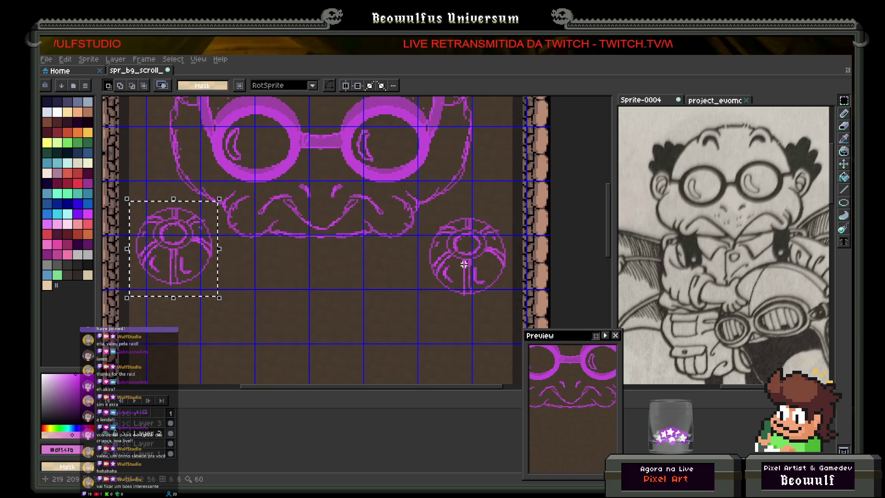
mouse_move(426, 212)
left_mouse_down()
mouse_move(510, 309)
mouse_move(490, 274)
left_mouse_up()
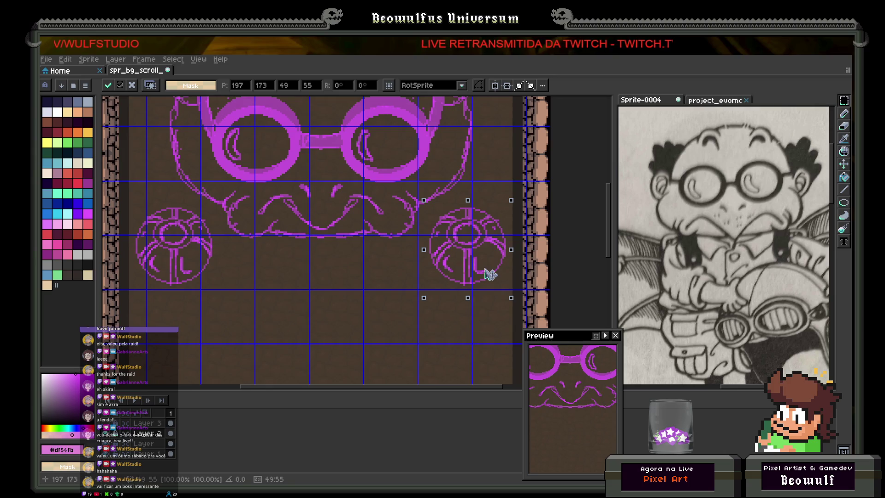
left_click(385, 298)
scroll(385, 297, "down", 3)
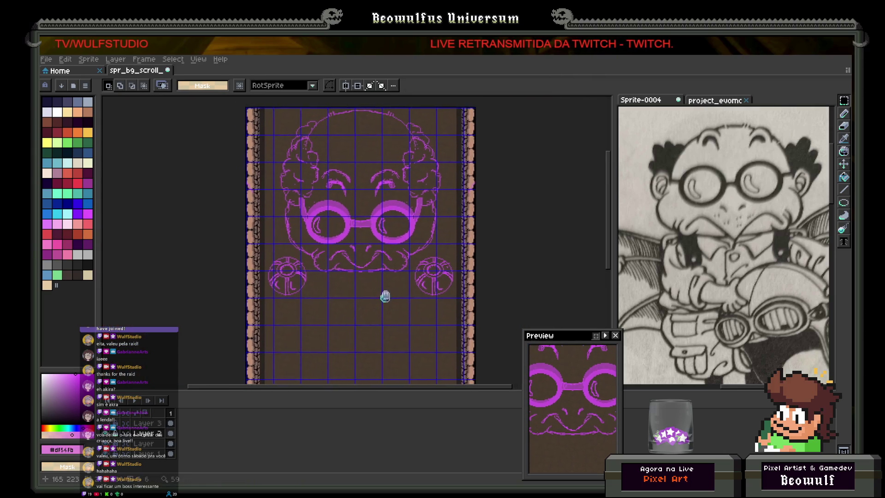
left_click_drag(385, 295, 389, 298)
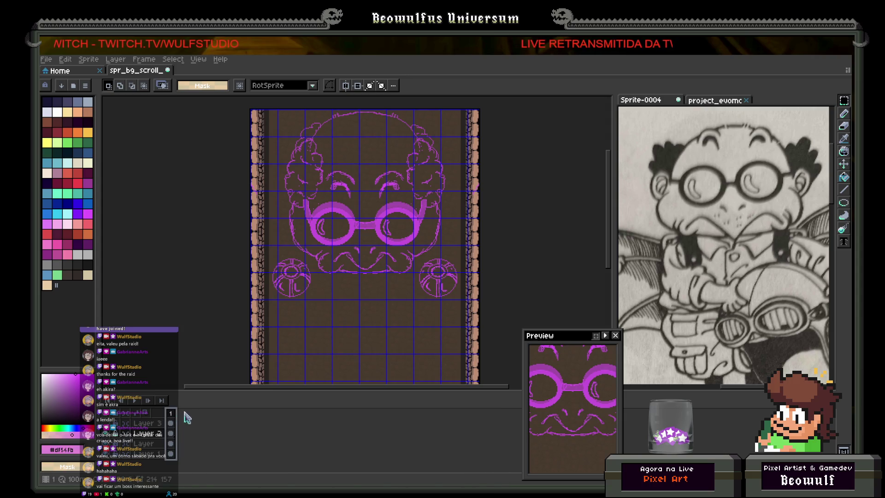
- Add a new second frame from the timeline's frame header menu
right_click(171, 413)
left_click(194, 418)
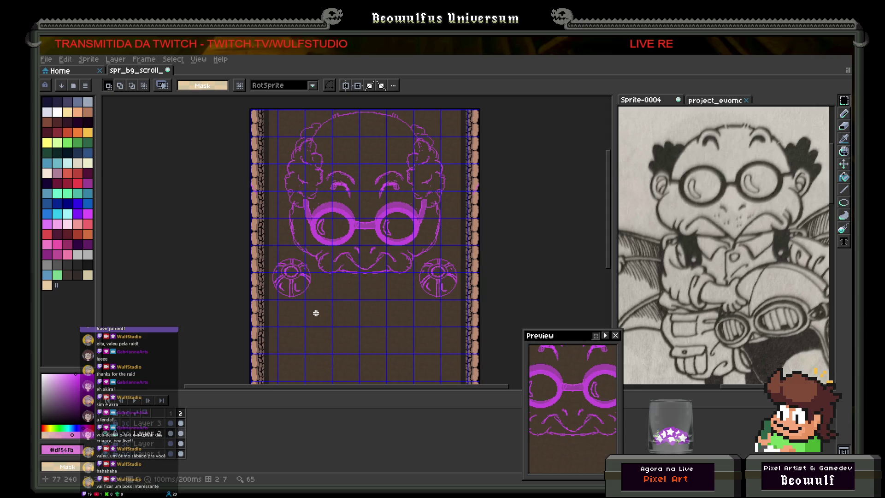
scroll(316, 313, "up", 4)
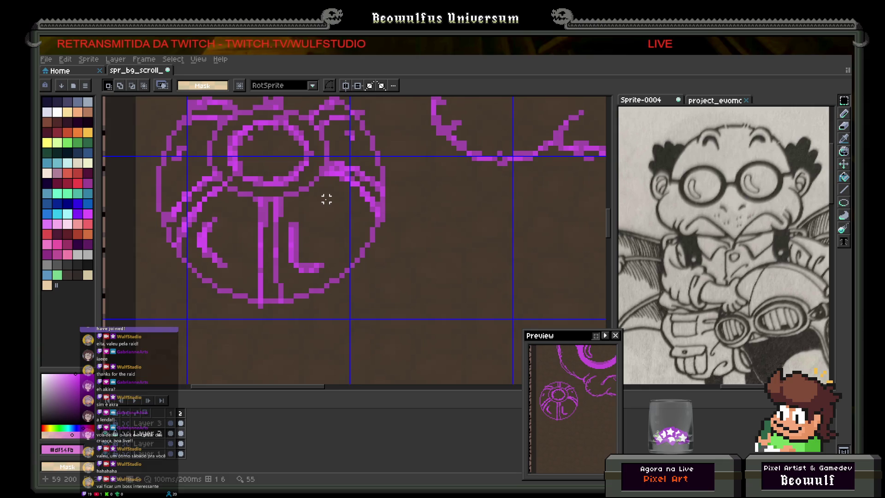
- Thicken the left lens's upper-right arc, left edges, vertical stroke and right edge with a 1px magenta pencil
left_click(846, 116)
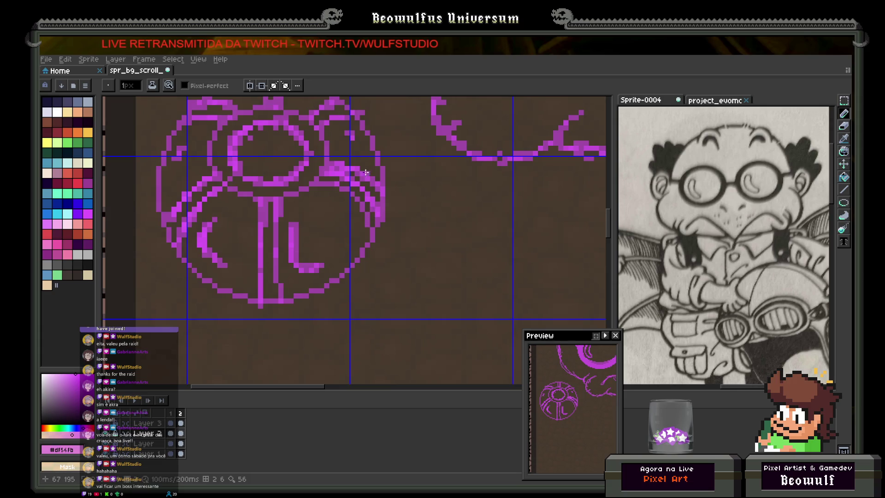
left_click_drag(349, 174, 379, 201)
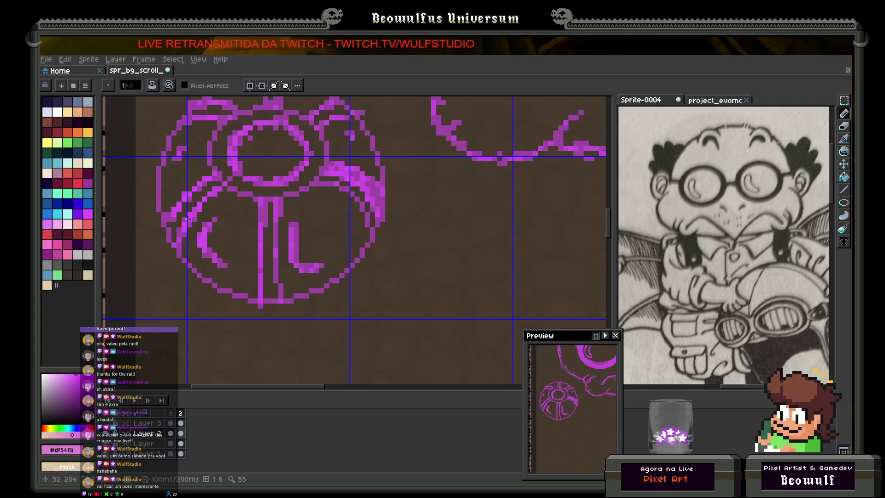
mouse_move(187, 219)
left_mouse_down()
mouse_move(171, 235)
mouse_move(192, 199)
mouse_move(222, 185)
left_mouse_up()
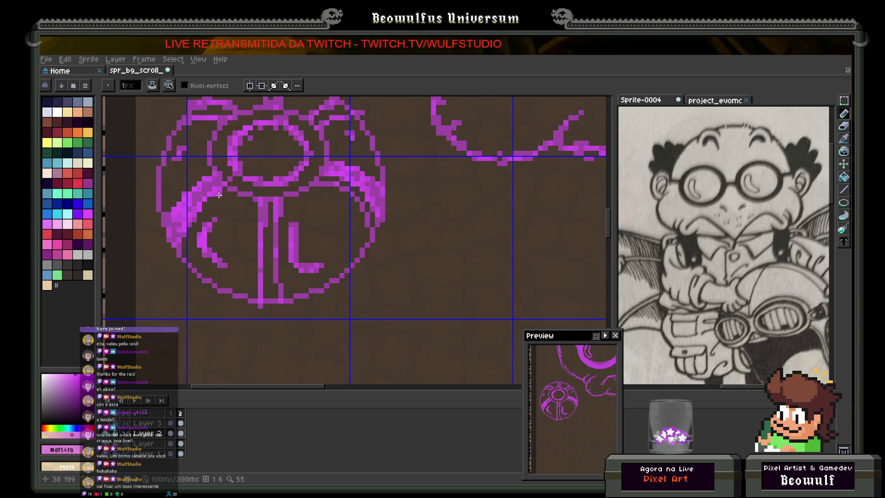
mouse_move(226, 189)
left_mouse_down()
mouse_move(183, 242)
mouse_move(218, 188)
left_mouse_up()
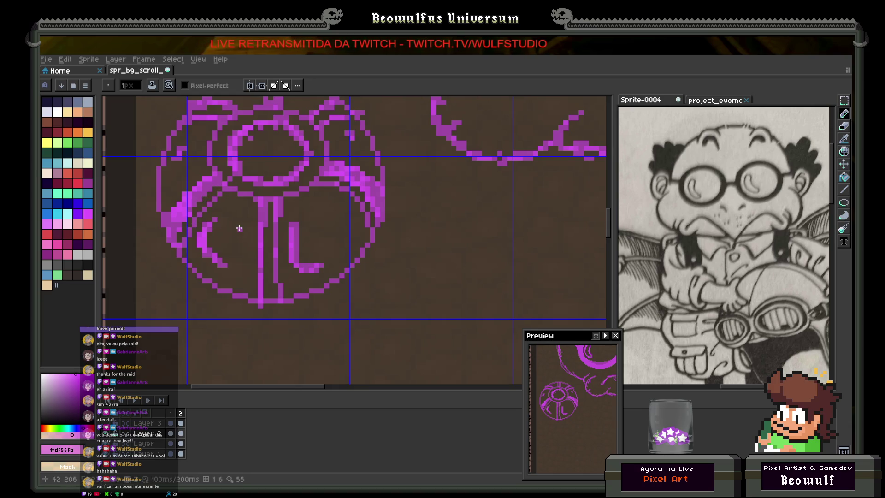
scroll(307, 195, "down", 3)
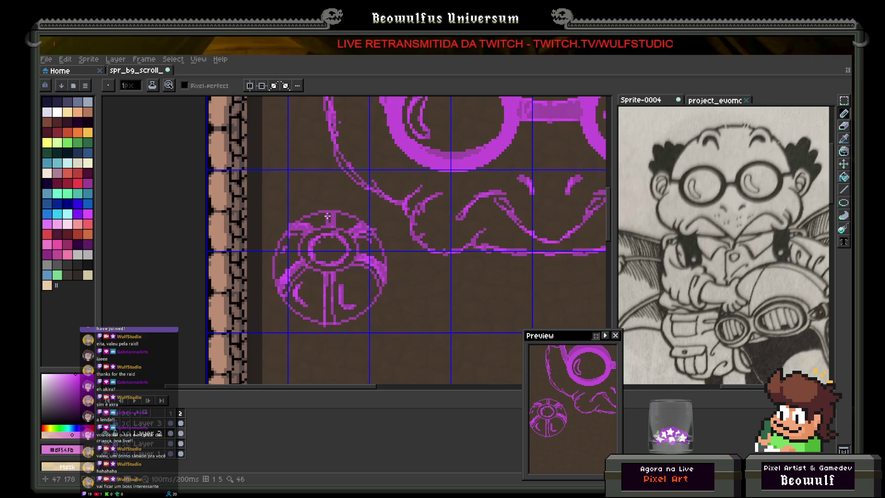
mouse_move(328, 292)
left_mouse_down()
mouse_move(328, 320)
mouse_move(327, 307)
mouse_move(334, 314)
left_mouse_up()
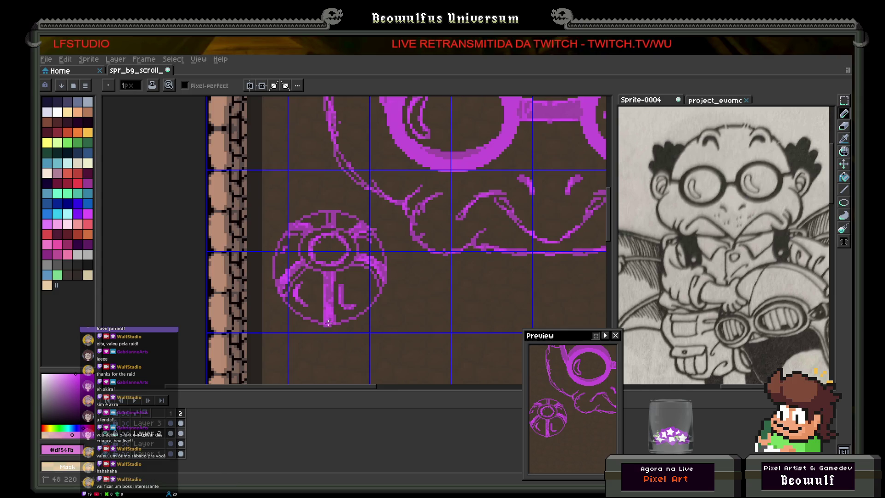
mouse_move(295, 316)
left_mouse_down()
mouse_move(272, 276)
mouse_move(276, 250)
left_mouse_up()
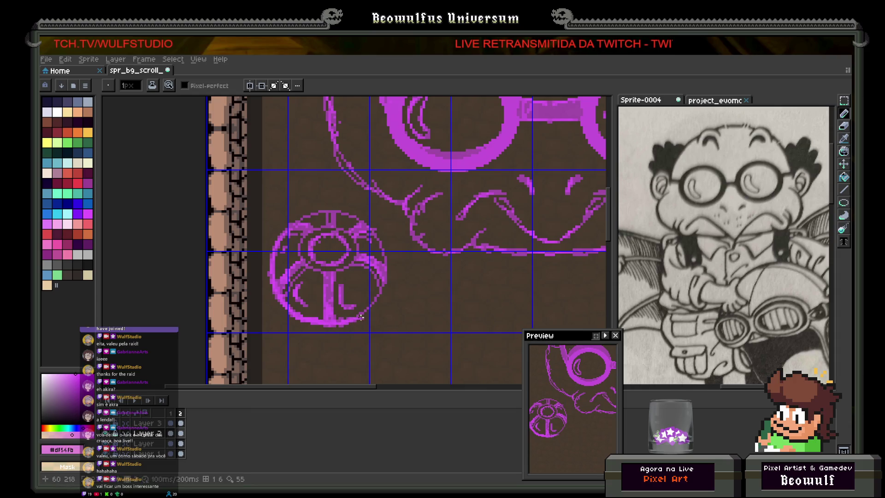
mouse_move(372, 306)
left_mouse_down()
mouse_move(387, 274)
mouse_move(364, 220)
mouse_move(332, 212)
mouse_move(300, 221)
left_mouse_up()
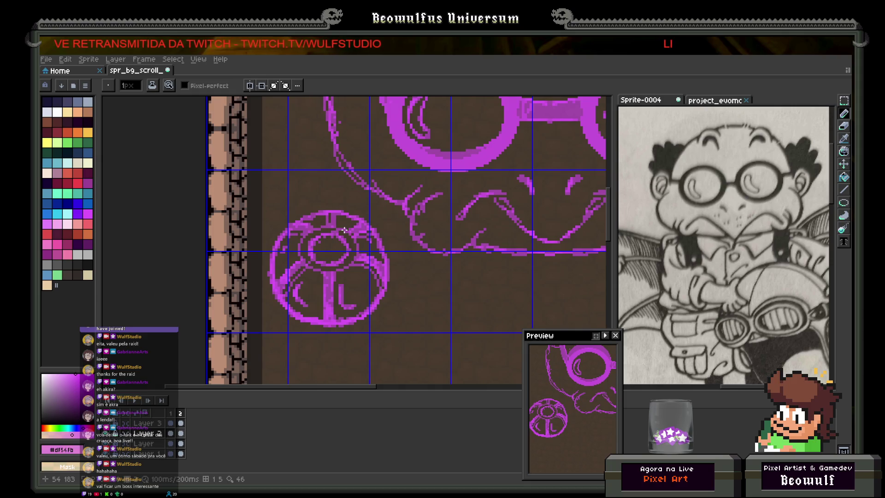
- Bring the lens circles into view and check both frames and the magenta sketch layer
scroll(469, 219, "down", 3)
left_click_drag(469, 219, 383, 255)
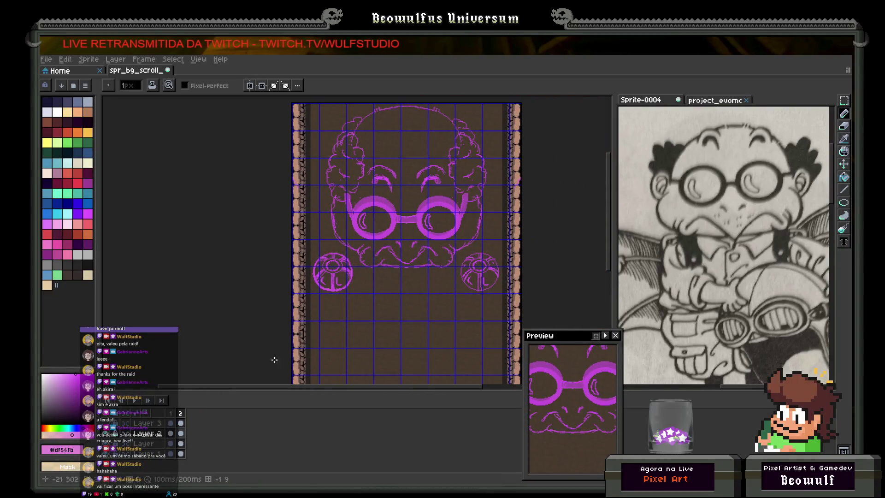
scroll(370, 287, "up", 2)
mouse_move(371, 287)
left_mouse_down()
mouse_move(321, 329)
mouse_move(280, 333)
left_mouse_up()
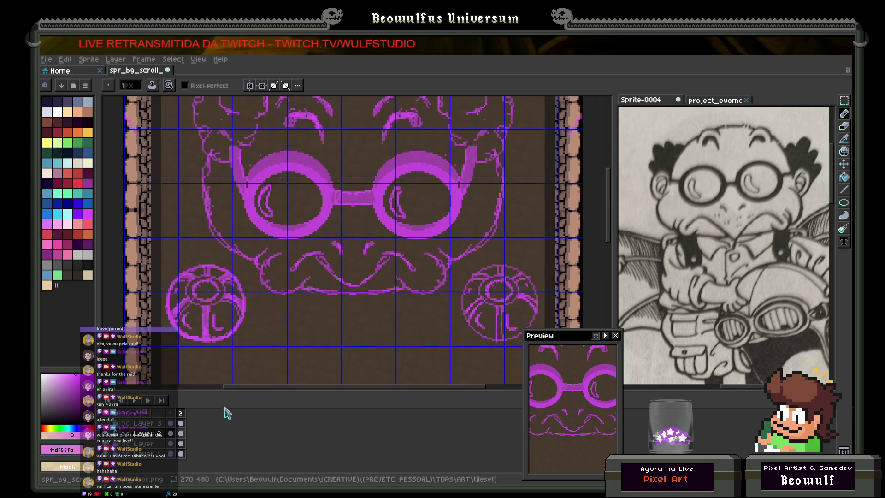
left_click(170, 413)
left_click(181, 414)
left_click(180, 433)
left_click(109, 433)
left_click(109, 434)
left_click(109, 434)
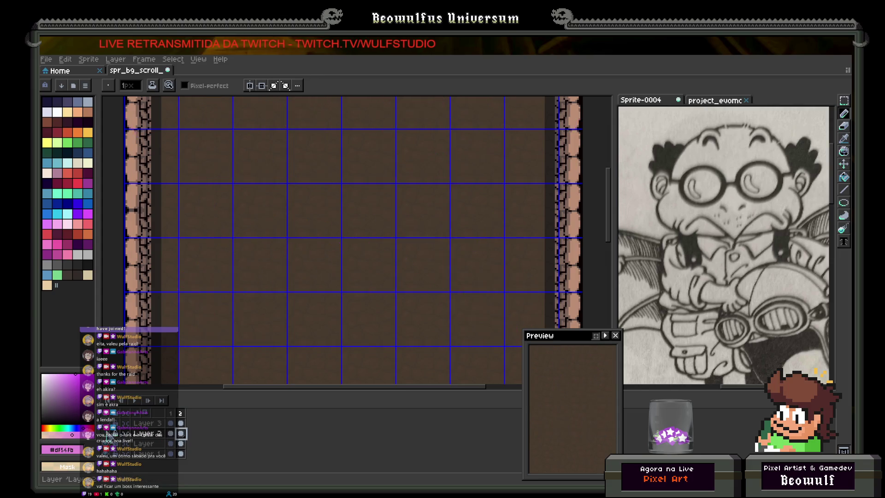
left_click(109, 433)
- Lasso-select the bold left lens circle and copy it, comparing it across frames
left_click(844, 101)
left_click(812, 102)
mouse_move(253, 295)
left_mouse_down()
mouse_move(157, 253)
mouse_move(281, 362)
mouse_move(256, 313)
left_mouse_up()
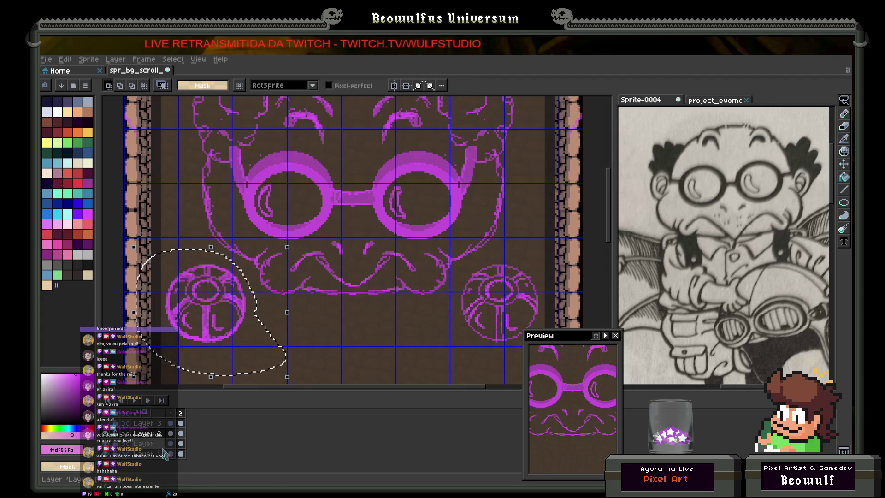
key("Left")
key("Right")
key("Left")
key("Right")
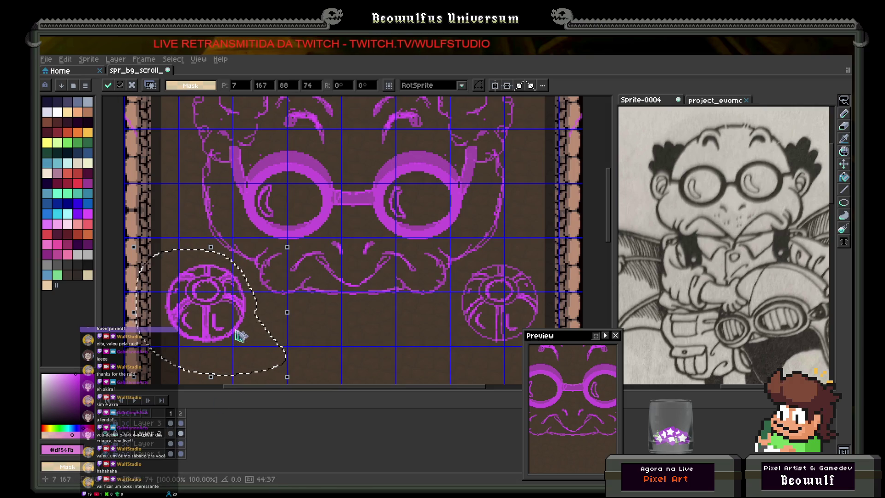
key("ctrl+d")
- Cut the old right lens and paste the bold copy in its place on the right
left_click_drag(373, 329, 308, 331)
mouse_move(459, 355)
left_mouse_down()
mouse_move(392, 293)
mouse_move(468, 281)
mouse_move(465, 352)
left_mouse_up()
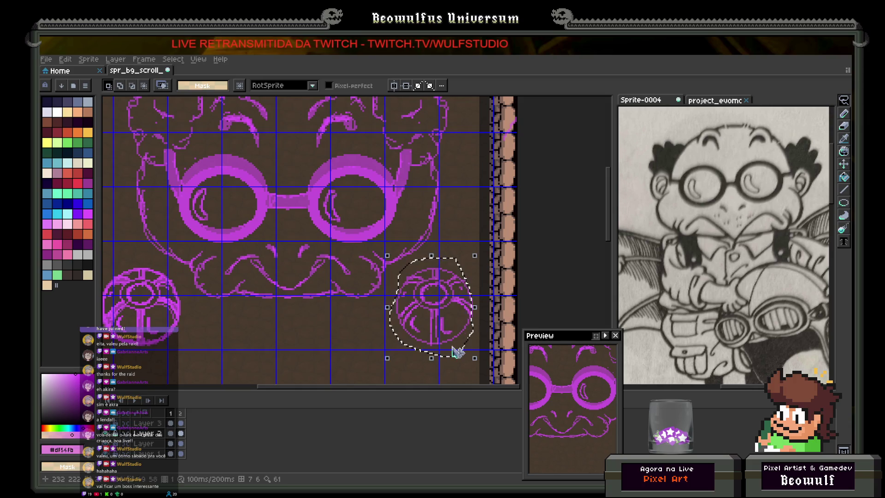
key("ctrl+x")
key("ctrl+v")
left_click_drag(139, 324, 434, 326)
key("Return")
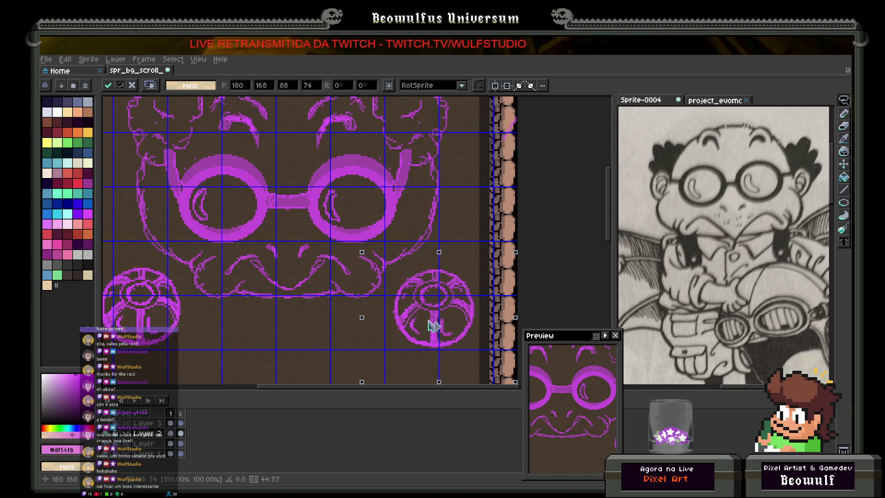
- Repeat the right-lens replacement with the bold copy on the second frame
scroll(462, 268, "down", 2)
left_click_drag(462, 267, 421, 291)
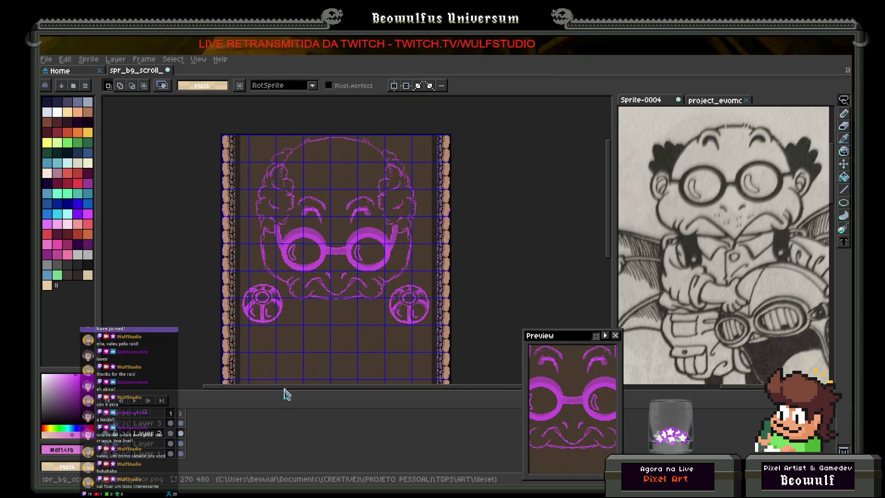
left_click(181, 433)
scroll(380, 350, "up", 2)
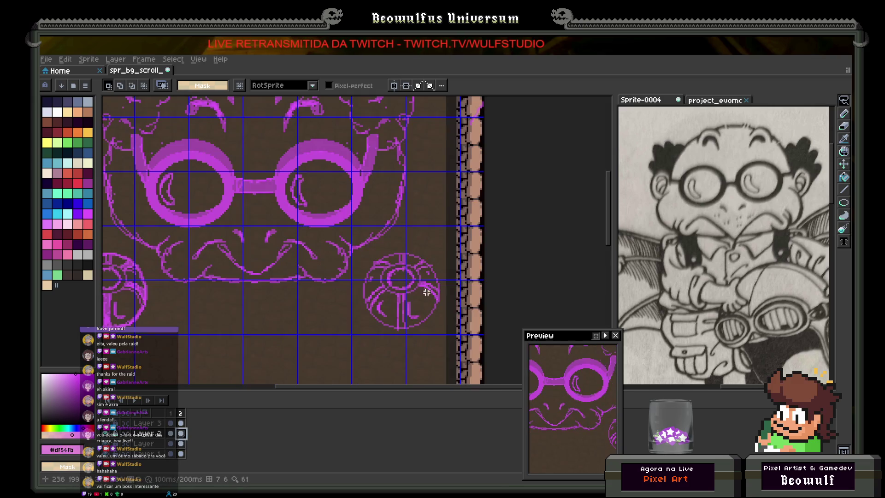
mouse_move(377, 247)
left_mouse_down()
mouse_move(450, 282)
mouse_move(368, 321)
mouse_move(383, 253)
left_mouse_up()
key("ctrl+x")
key("ctrl+v")
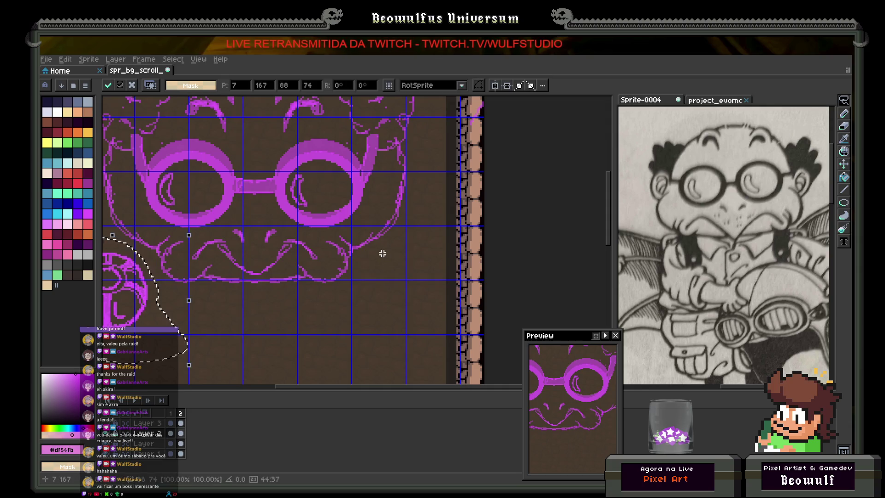
mouse_move(189, 294)
left_mouse_down()
mouse_move(420, 291)
mouse_move(405, 296)
left_mouse_up()
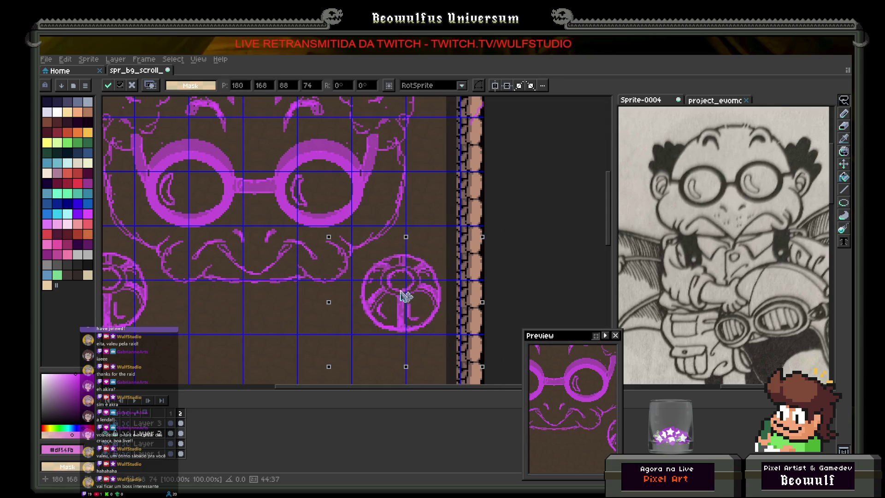
left_click(238, 304)
scroll(283, 337, "down", 4)
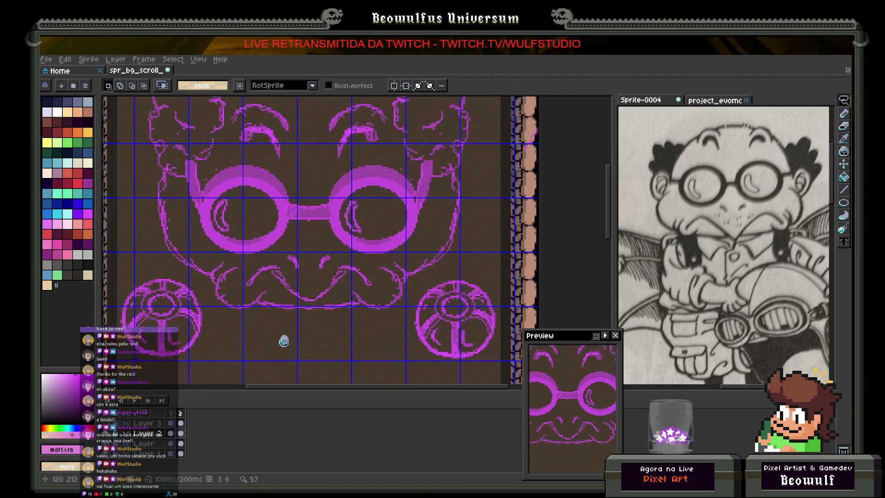
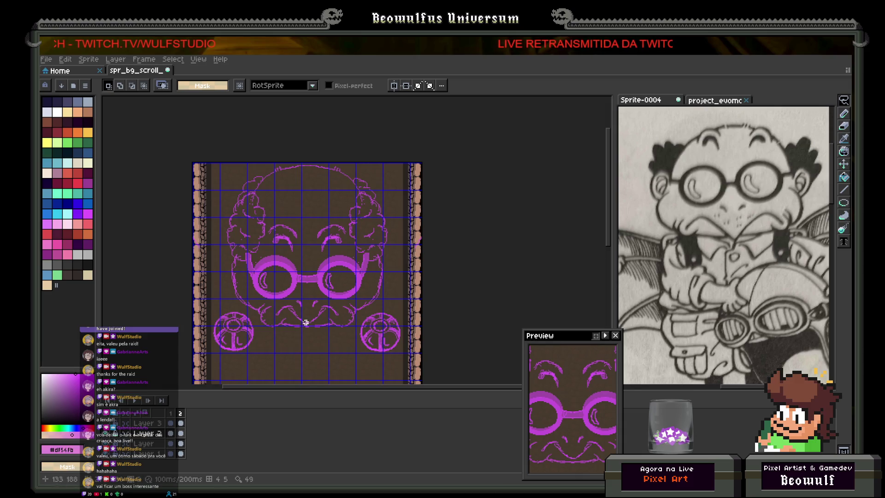
- Zoom in on the glasses and erase the left half of the nose line with a larger brush
scroll(307, 318, "up", 5)
left_click_drag(340, 319, 279, 309)
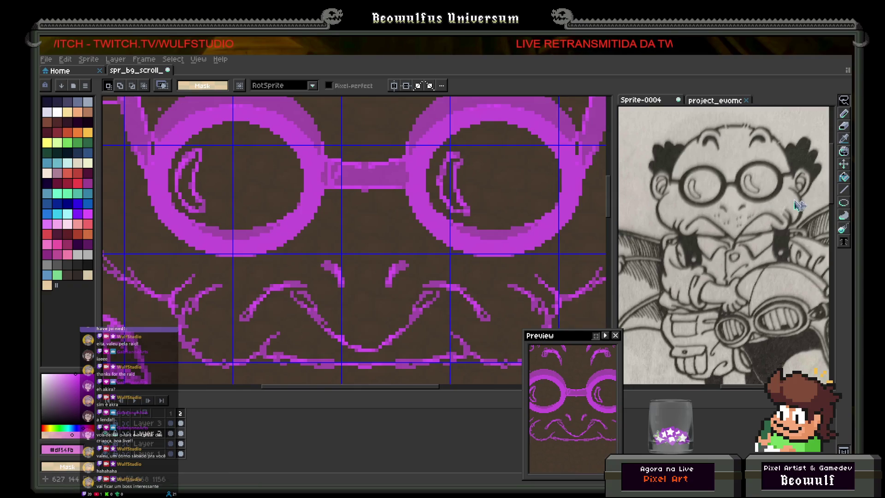
left_click(844, 113)
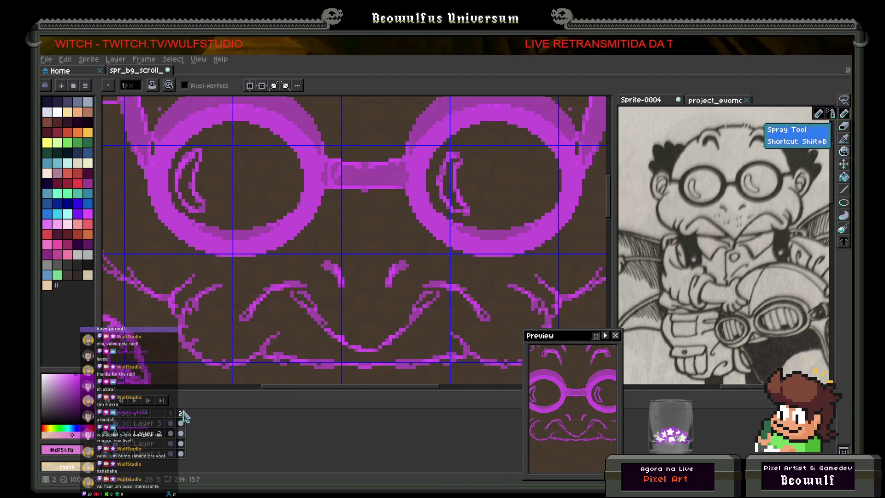
key("plus")
key("plus")
key("plus")
mouse_move(241, 312)
left_mouse_down()
mouse_move(286, 297)
mouse_move(349, 345)
left_mouse_up()
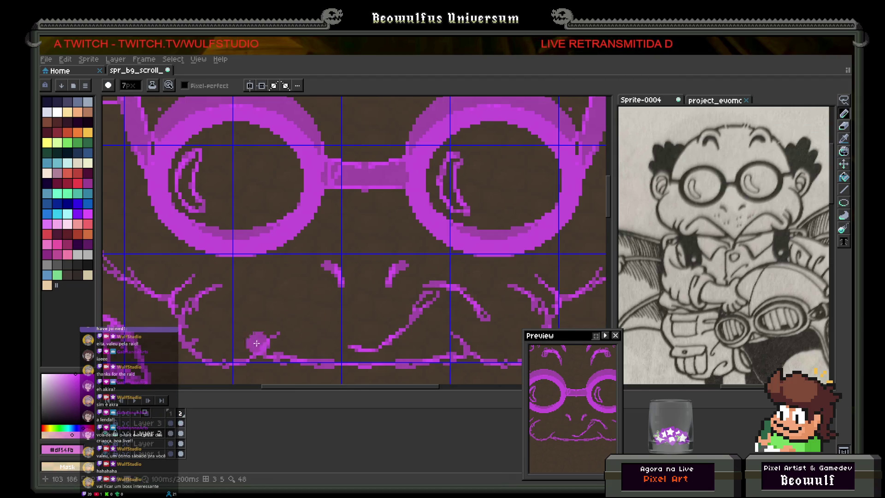
- Hide the background layer and erase the old mouth and lower-lip lines
left_click(171, 434)
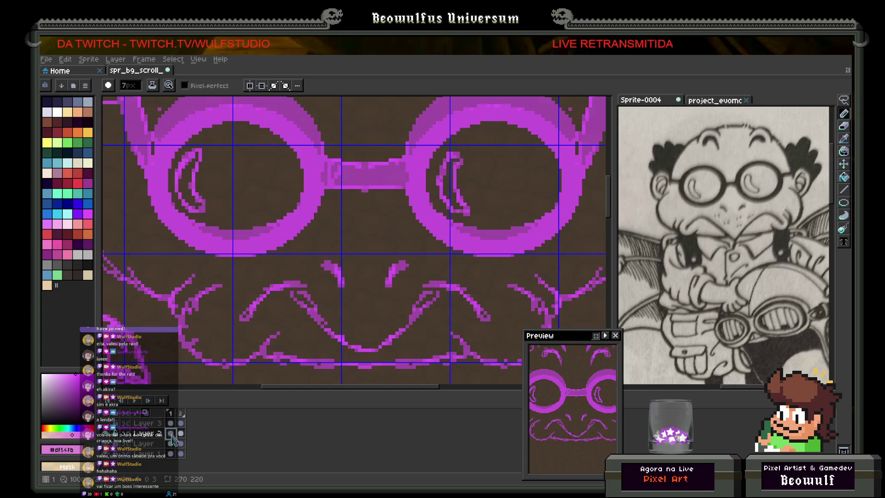
left_click(171, 435)
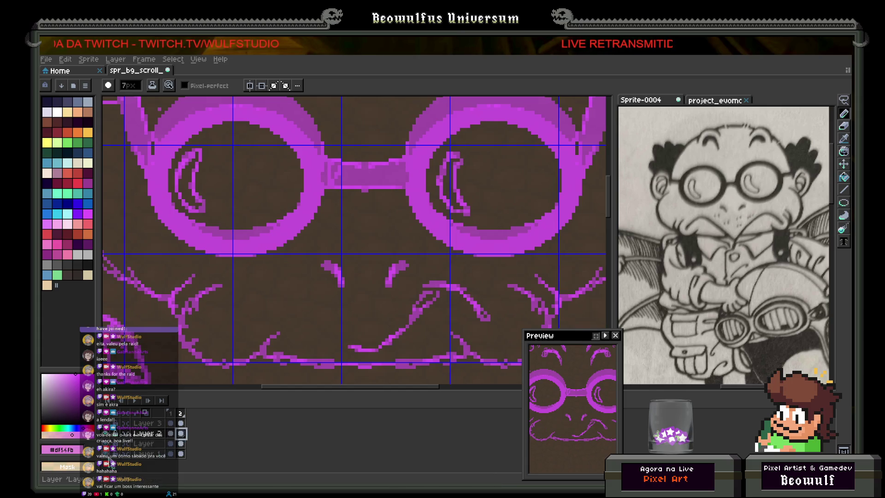
left_click(171, 454)
scroll(322, 277, "down", 2)
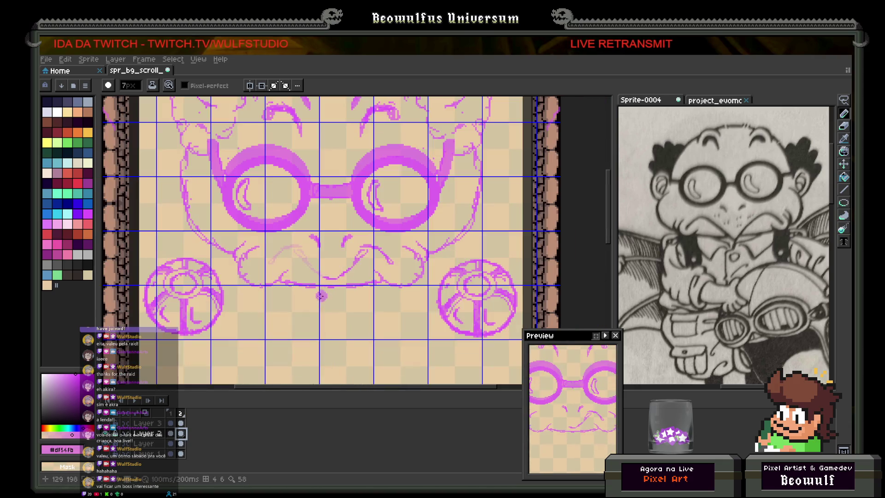
mouse_move(321, 277)
left_mouse_down()
mouse_move(376, 249)
mouse_move(388, 261)
left_mouse_up()
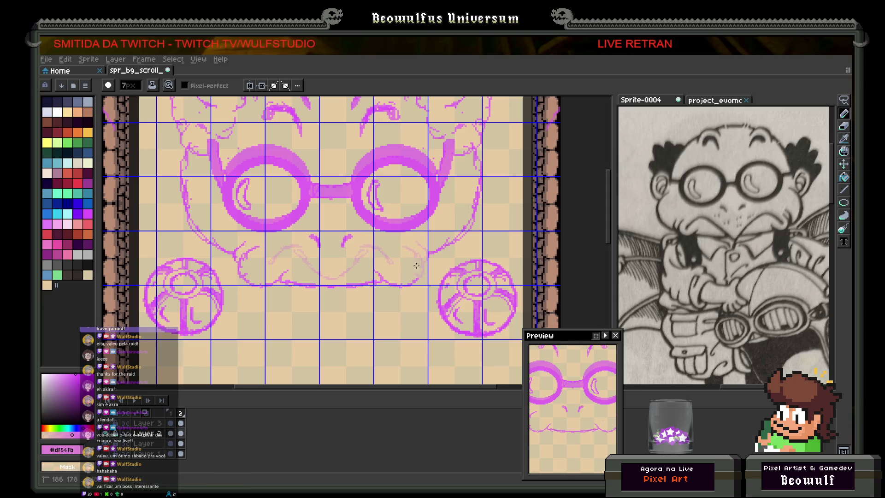
mouse_move(399, 283)
left_mouse_down()
mouse_move(323, 285)
mouse_move(244, 270)
mouse_move(241, 259)
left_mouse_up()
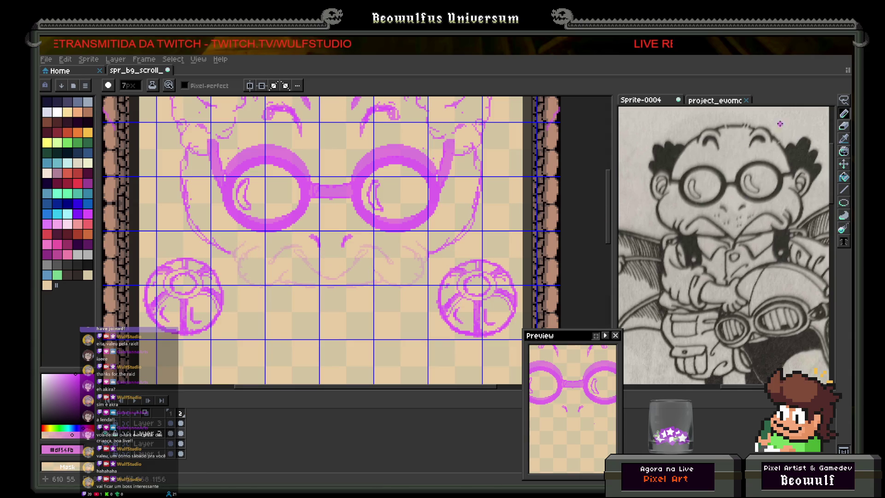
- Polygon-lasso the area around the mouth and commit the change
key("shift+q")
mouse_move(309, 251)
left_mouse_down()
mouse_move(304, 244)
mouse_move(350, 221)
mouse_move(360, 252)
mouse_move(332, 253)
mouse_move(335, 240)
left_mouse_up()
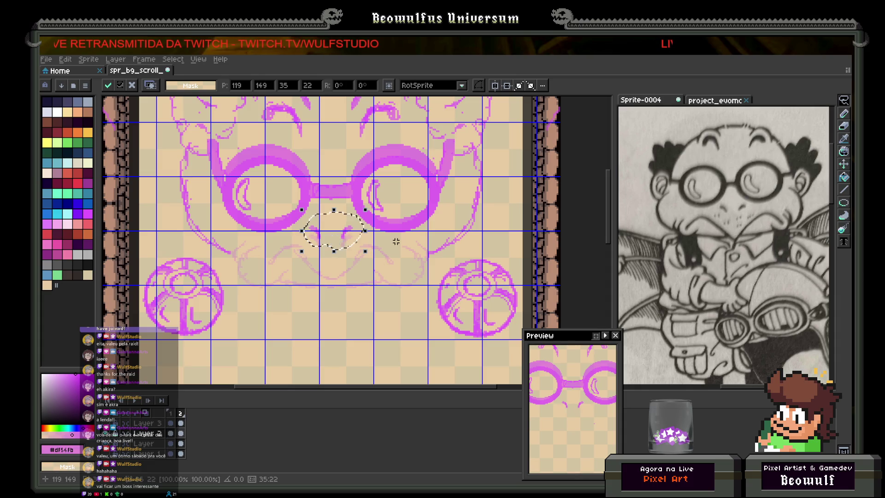
key("ctrl+d")
scroll(377, 258, "down", 1)
scroll(377, 258, "up", 1)
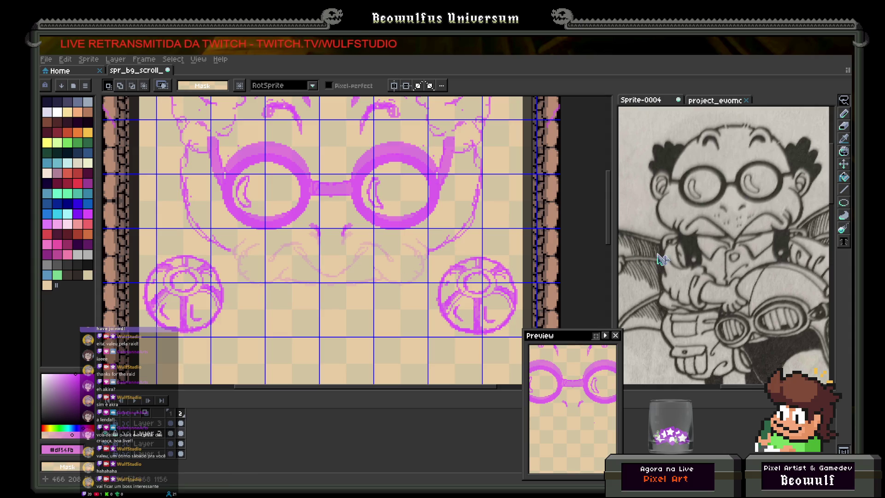
left_click(843, 114)
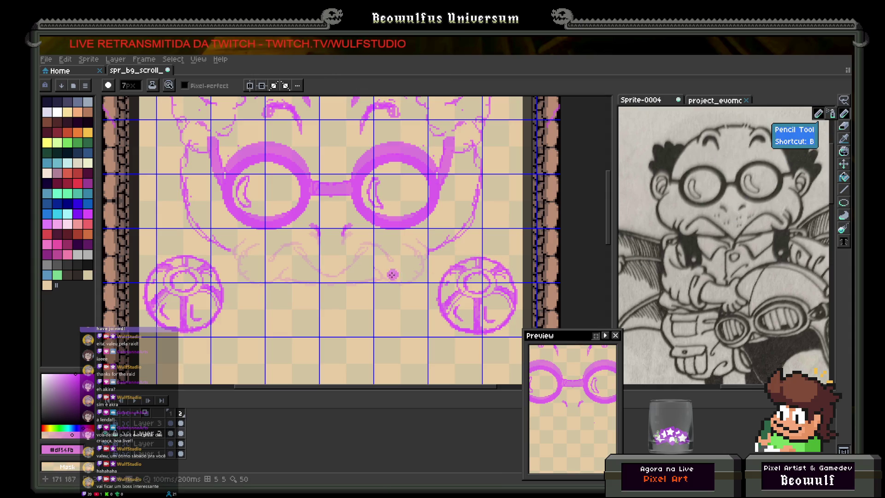
- Draw a 1-pixel nose line under the goggles and enable vertical symmetry
key("minus")
key("minus")
key("minus")
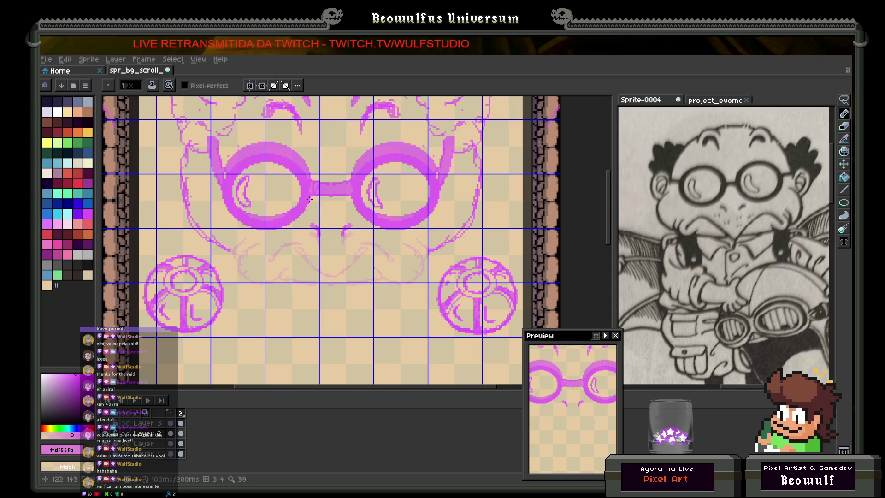
mouse_move(298, 247)
left_mouse_down()
mouse_move(320, 279)
mouse_move(366, 250)
left_mouse_up()
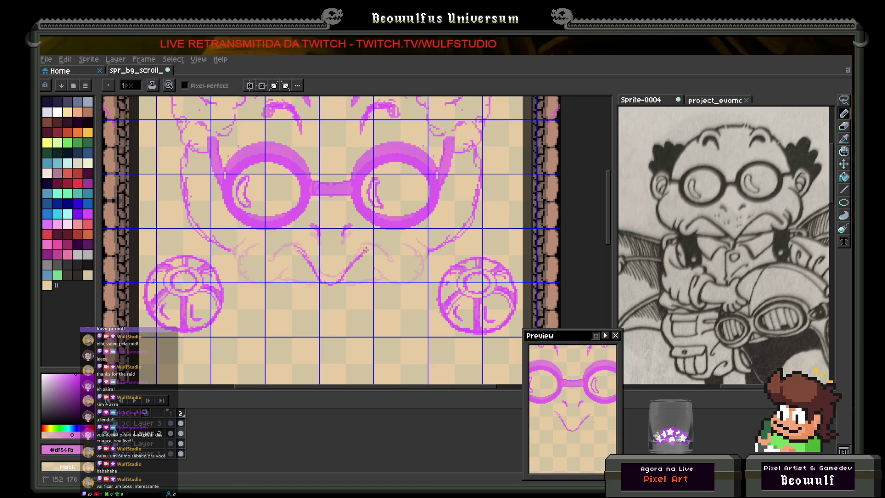
left_click(249, 86)
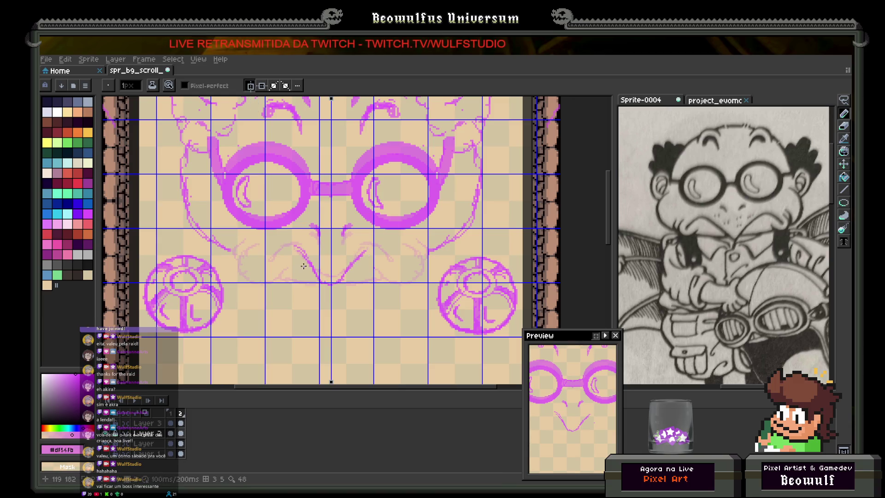
- Draw the mirrored upper lip and extend its corners down the cheeks
left_click_drag(296, 250, 303, 256)
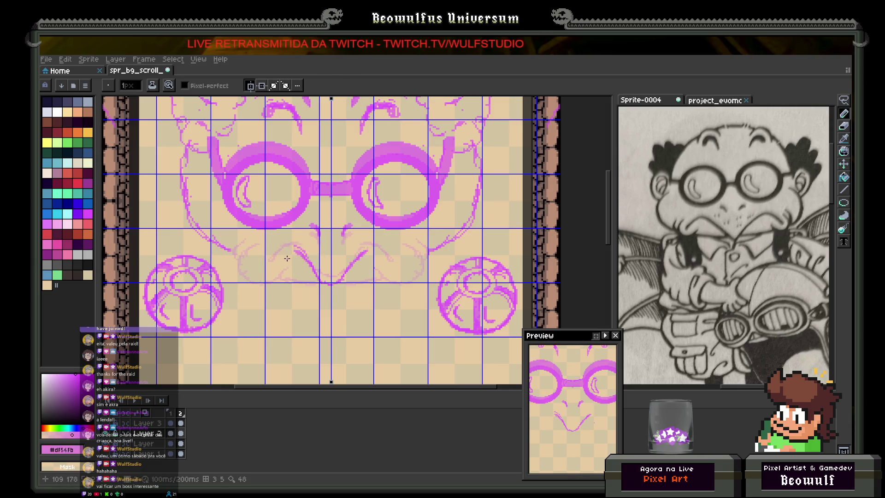
mouse_move(299, 253)
left_mouse_down()
mouse_move(269, 245)
mouse_move(243, 252)
left_mouse_up()
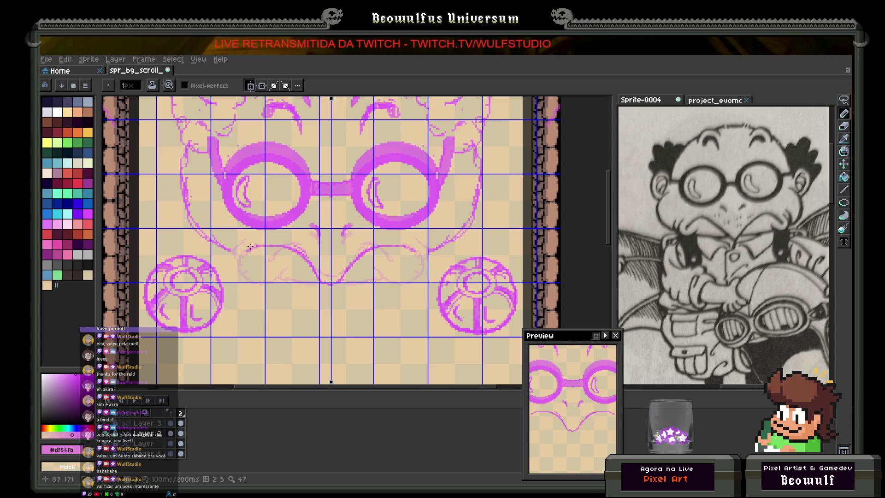
mouse_move(256, 246)
left_mouse_down()
mouse_move(233, 266)
mouse_move(258, 274)
left_mouse_up()
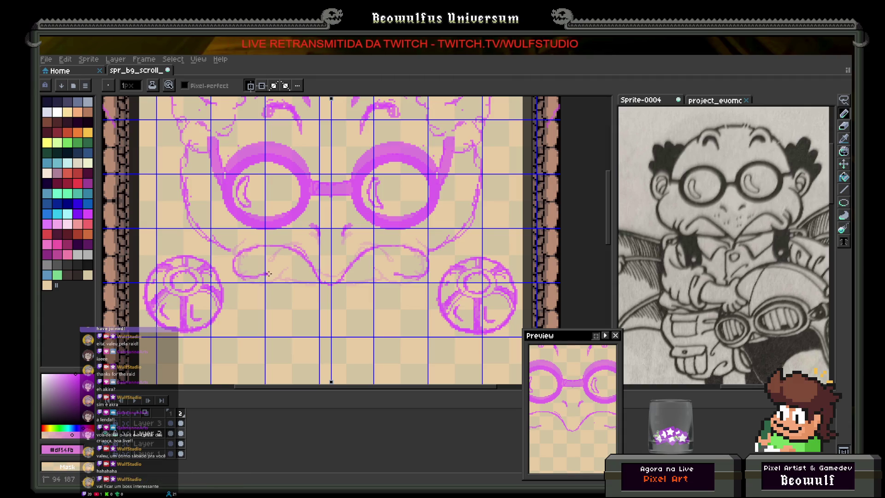
- Add mirrored mustache curves and mouth corners, redoing one mustache stroke
left_click_drag(282, 268, 297, 262)
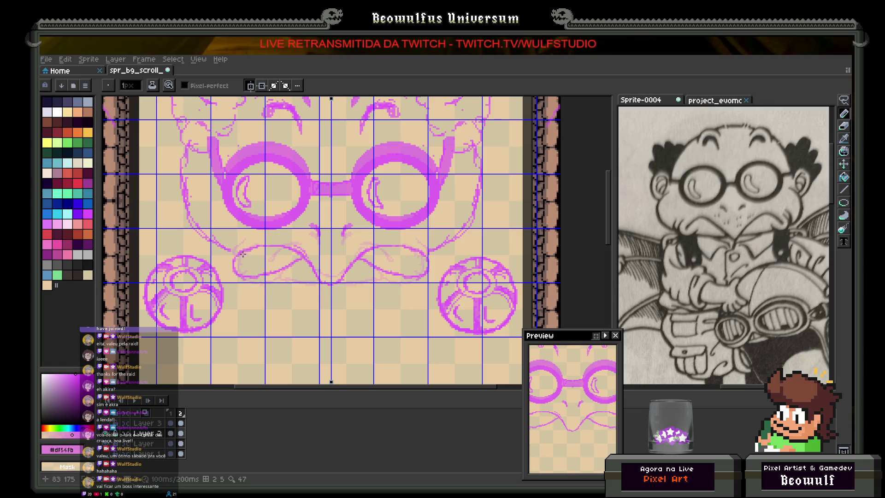
mouse_move(238, 254)
left_mouse_down()
mouse_move(237, 273)
mouse_move(250, 275)
mouse_move(251, 257)
mouse_move(248, 273)
mouse_move(268, 264)
left_mouse_up()
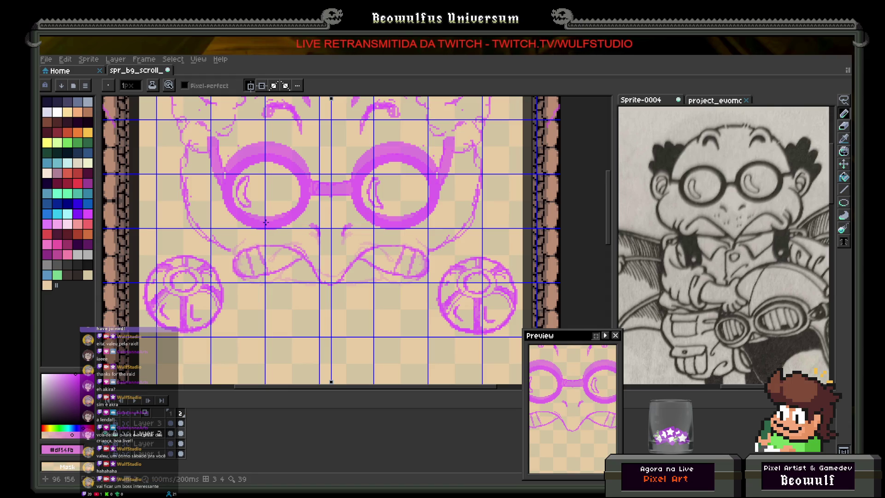
key("ctrl+z")
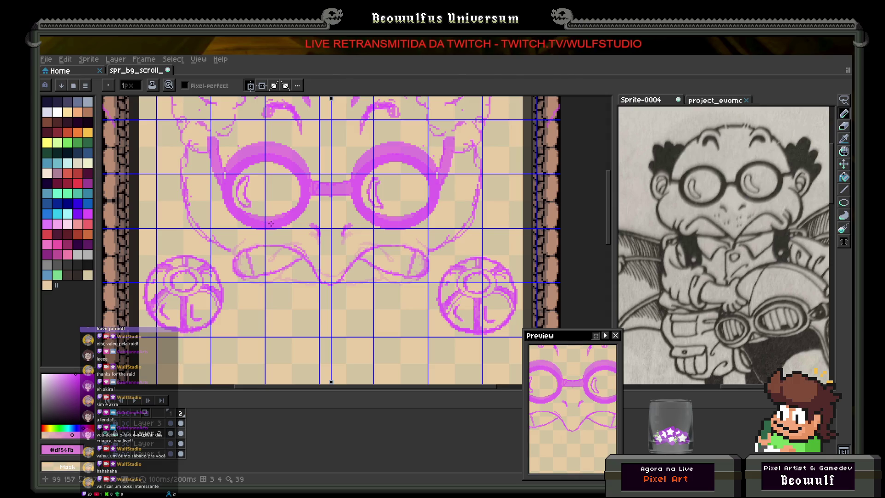
left_click_drag(270, 248, 279, 268)
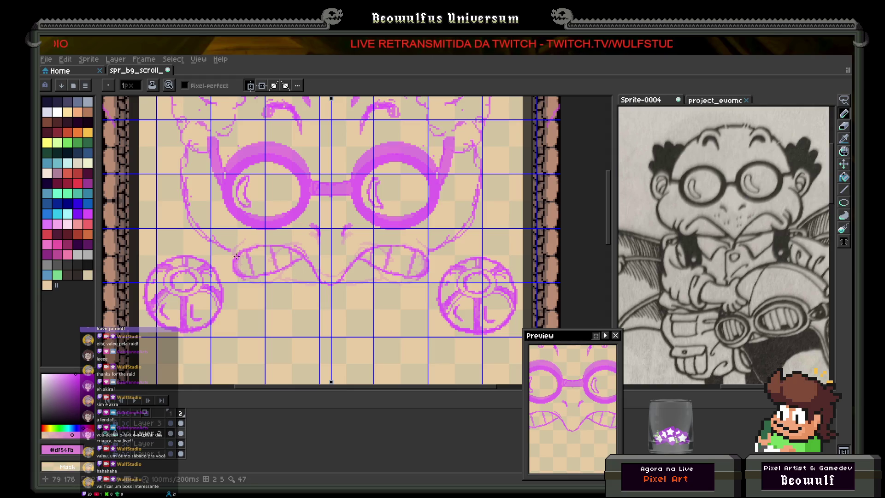
mouse_move(226, 257)
left_mouse_down()
mouse_move(229, 277)
mouse_move(247, 287)
mouse_move(267, 289)
mouse_move(298, 272)
left_mouse_up()
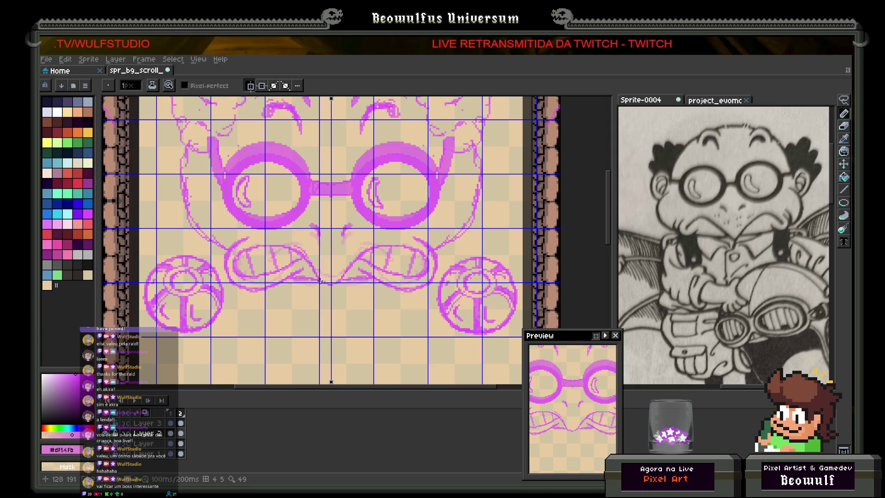
scroll(384, 180, "up", 3)
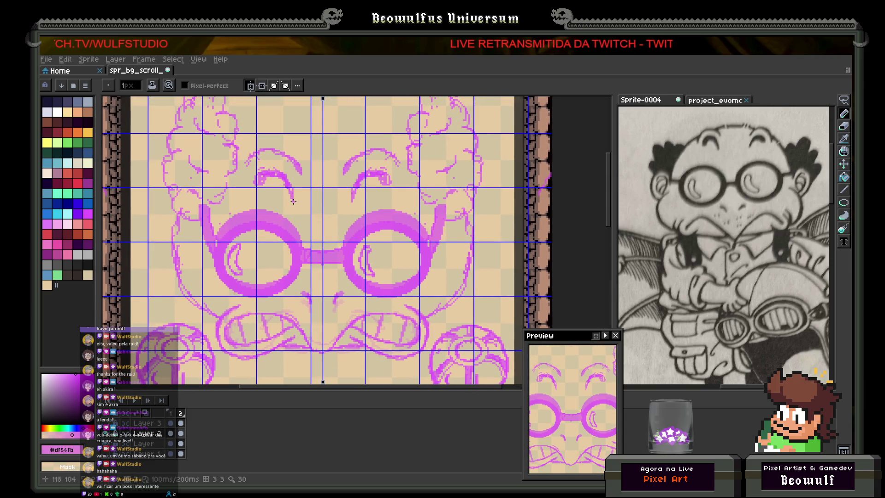
- Lasso a region of the forehead and drop the selection
scroll(295, 226, "up", 2)
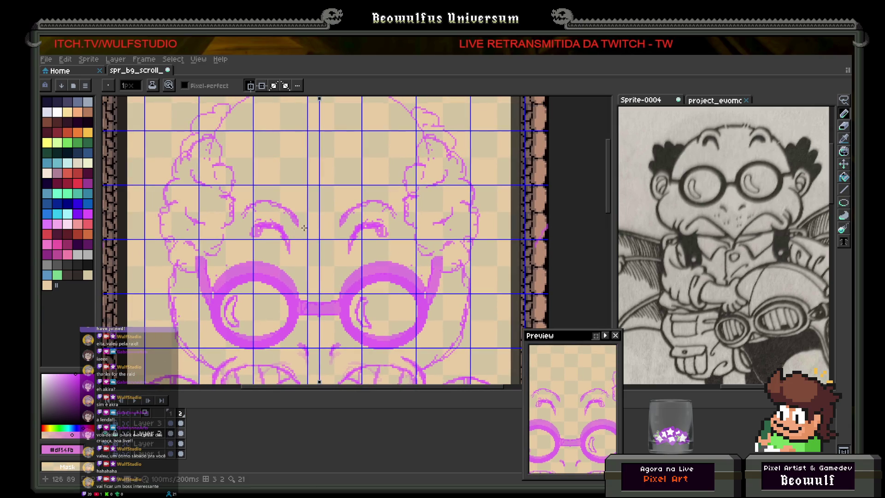
left_click(844, 100)
mouse_move(242, 198)
left_mouse_down()
mouse_move(318, 188)
mouse_move(397, 197)
mouse_move(399, 226)
mouse_move(376, 257)
mouse_move(351, 260)
mouse_move(352, 251)
left_mouse_up()
key("ctrl+d")
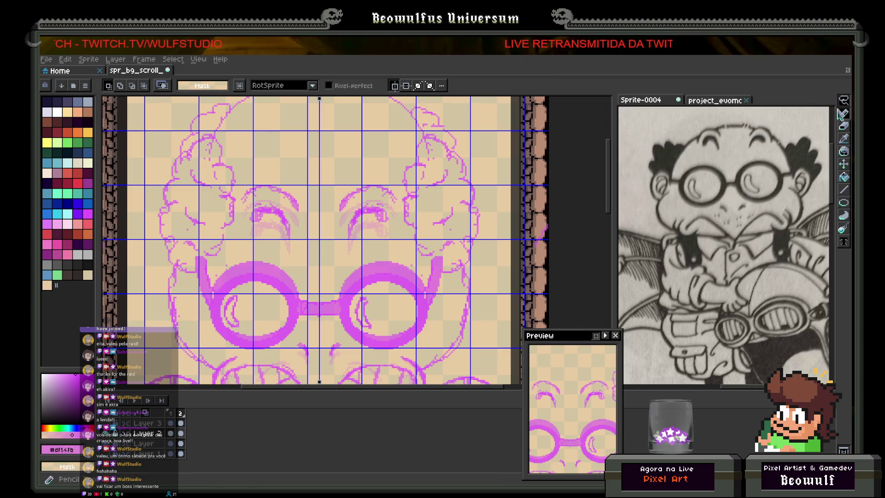
- Redraw both eyebrow curves as mirrored worried brows with the pencil
left_click(843, 114)
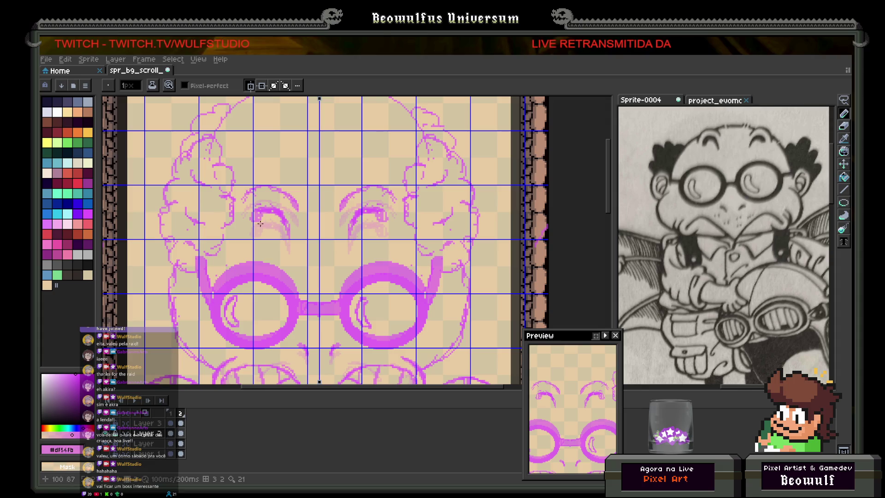
mouse_move(272, 213)
left_mouse_down()
mouse_move(253, 215)
mouse_move(279, 206)
mouse_move(284, 214)
mouse_move(254, 213)
mouse_move(294, 228)
mouse_move(298, 238)
left_mouse_up()
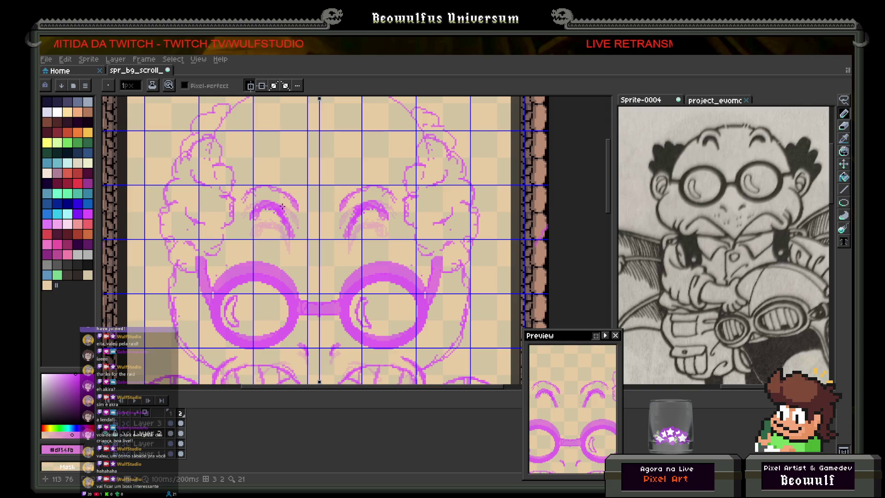
mouse_move(284, 210)
left_mouse_down()
mouse_move(298, 255)
mouse_move(292, 237)
left_mouse_up()
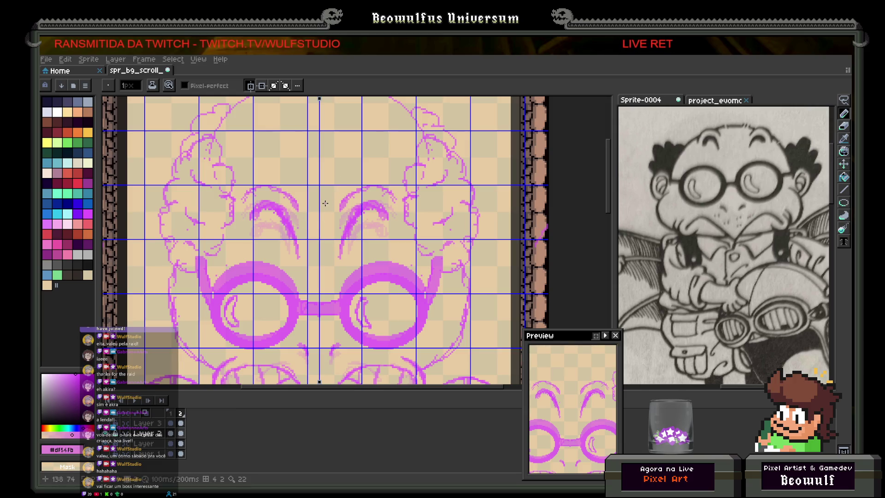
left_click_drag(399, 227, 400, 252)
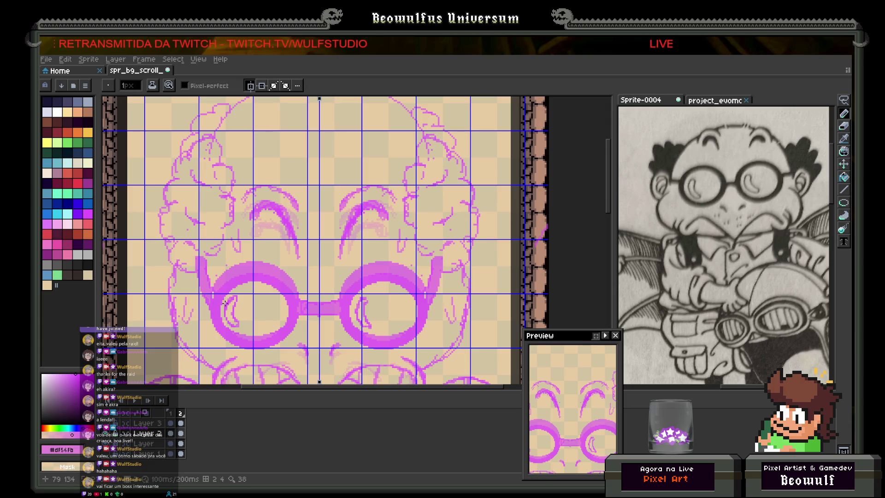
scroll(235, 308, "down", 2)
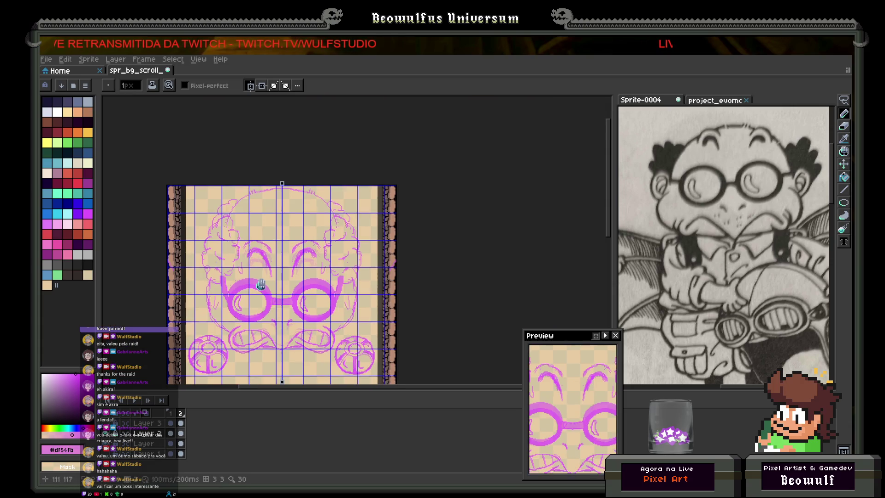
scroll(293, 277, "up", 2)
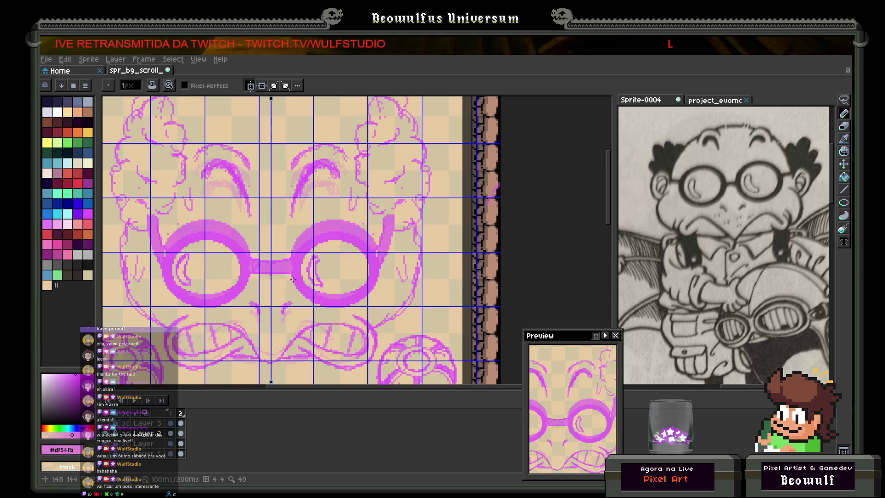
- Flip between frames 1 and 2 to compare, then add a new frame 3
left_click(182, 413)
left_click(182, 413)
left_click(174, 413)
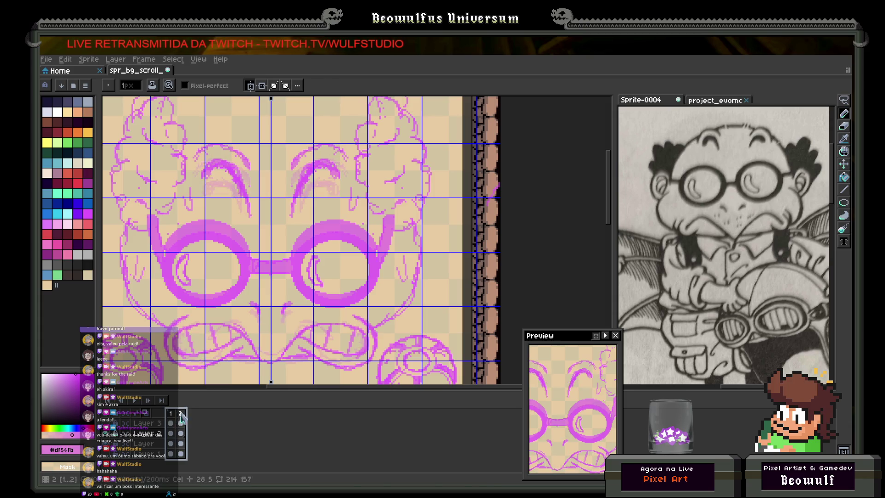
key("Right")
key("Right")
key("Left")
key("Right")
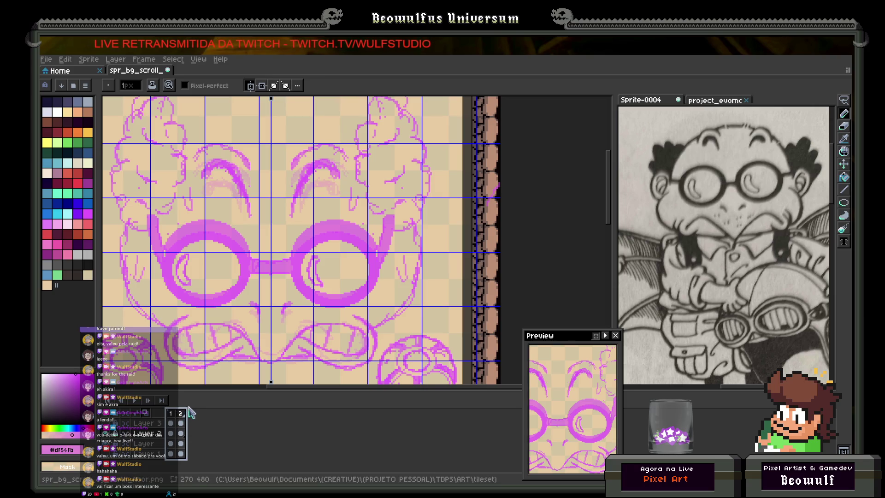
right_click(190, 413)
left_click(199, 421)
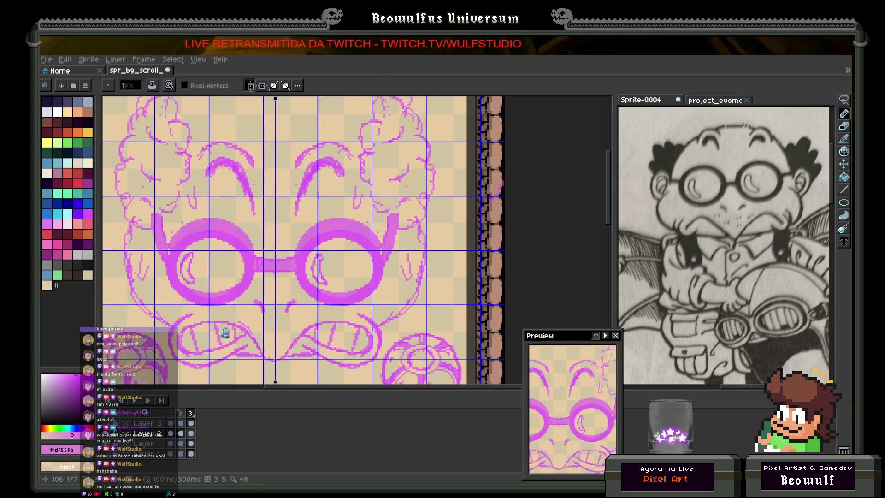
- Enlarge the eraser and remove the teeth lines and nose blob on frame 3
left_click_drag(221, 332, 276, 309)
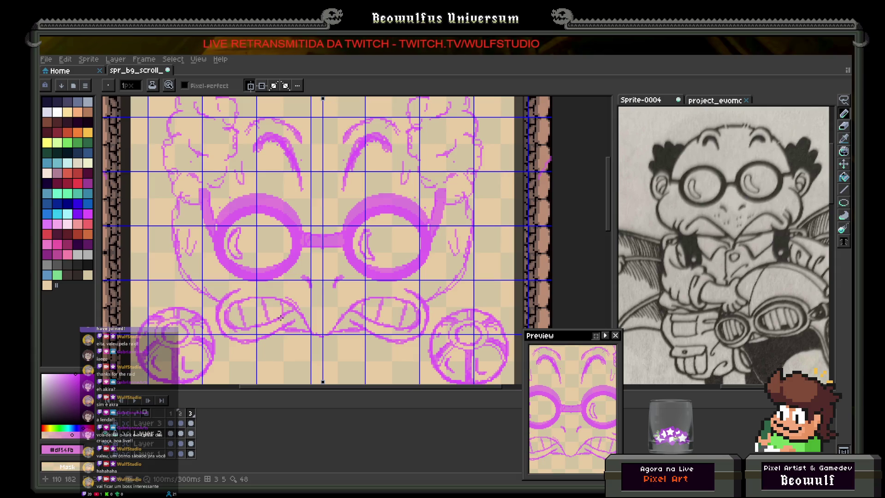
scroll(295, 318, "up", 1)
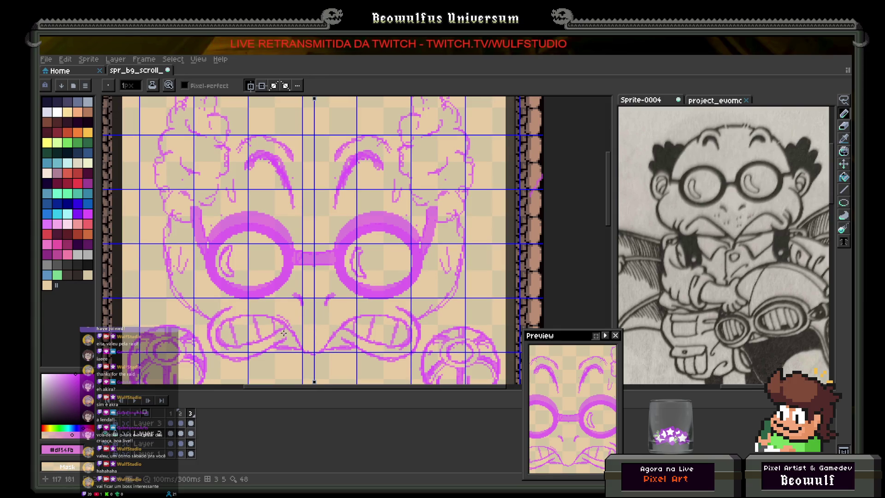
scroll(282, 335, "up", 8)
scroll(274, 345, "up", 3)
mouse_move(277, 336)
left_mouse_down()
mouse_move(217, 328)
mouse_move(282, 321)
mouse_move(222, 348)
mouse_move(258, 354)
mouse_move(278, 338)
mouse_move(314, 353)
left_mouse_up()
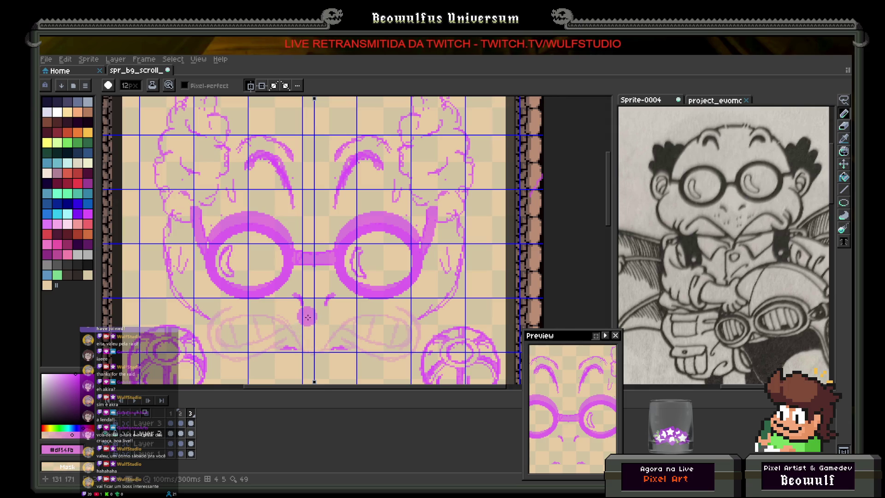
left_click_drag(313, 310, 299, 301)
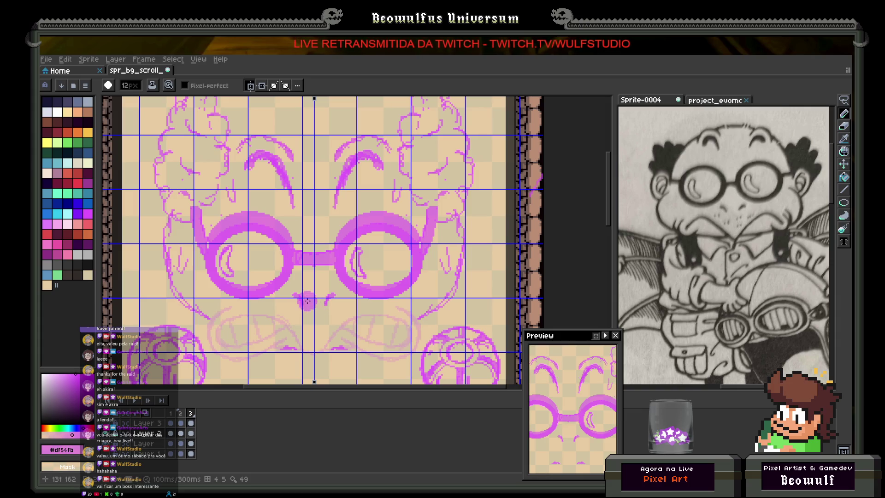
left_click(843, 100)
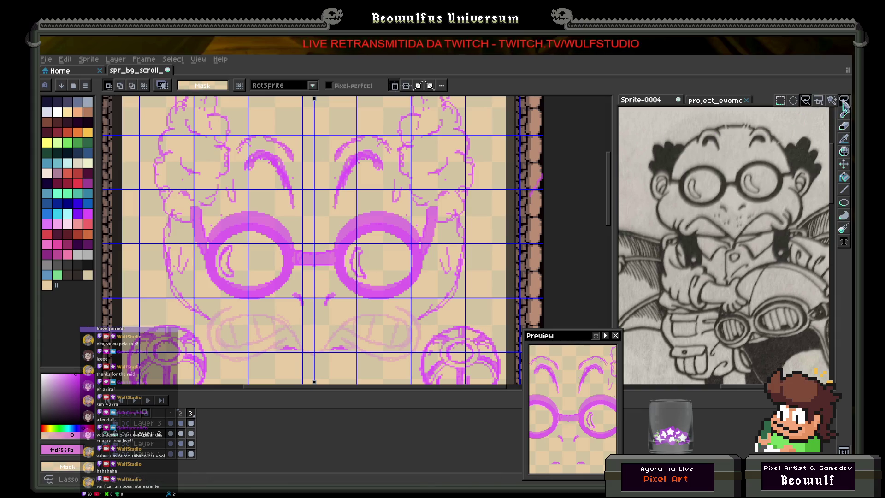
- Lasso the goggles, nudge them up 5 pixels and deselect
mouse_move(409, 208)
left_mouse_down()
mouse_move(441, 211)
mouse_move(408, 295)
mouse_move(385, 303)
mouse_move(316, 279)
mouse_move(237, 302)
mouse_move(199, 284)
mouse_move(185, 217)
mouse_move(191, 207)
mouse_move(280, 210)
mouse_move(315, 226)
left_mouse_up()
key("Up")
key("Up")
key("Up")
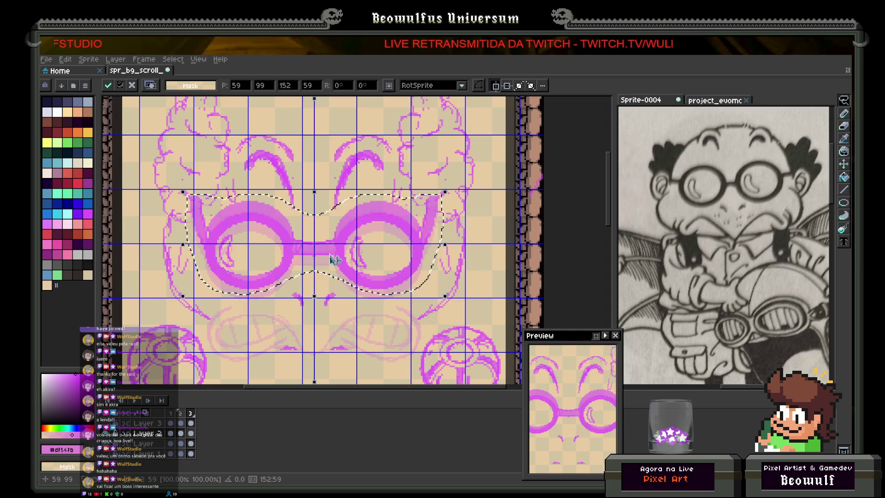
left_click(348, 320)
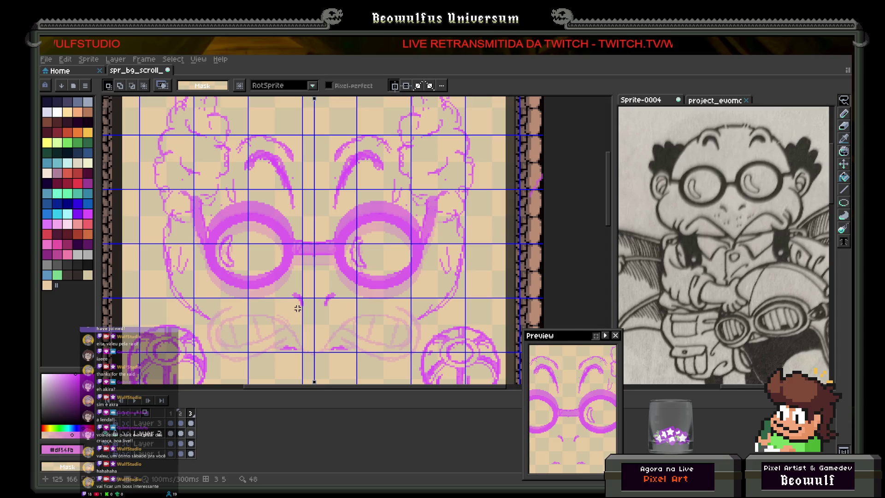
- Switch to a 1-pixel pencil and place mirrored marks just below the goggles
left_click(844, 114)
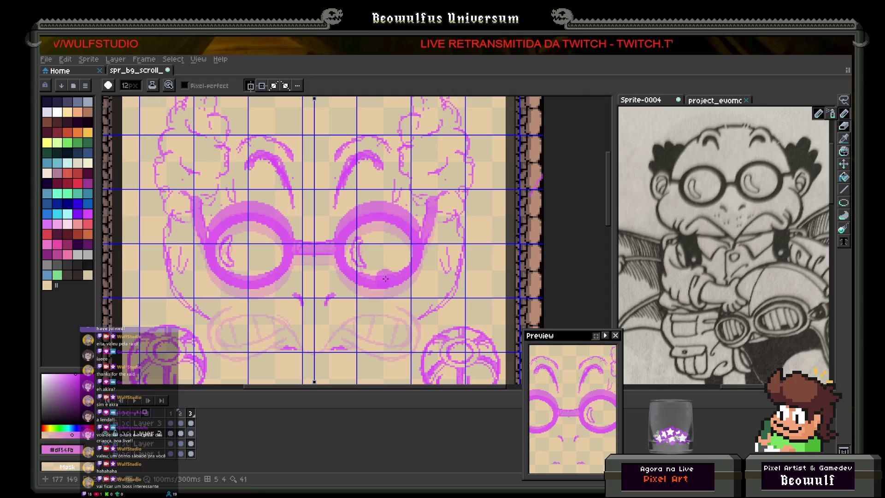
key("minus")
key("minus")
key("minus")
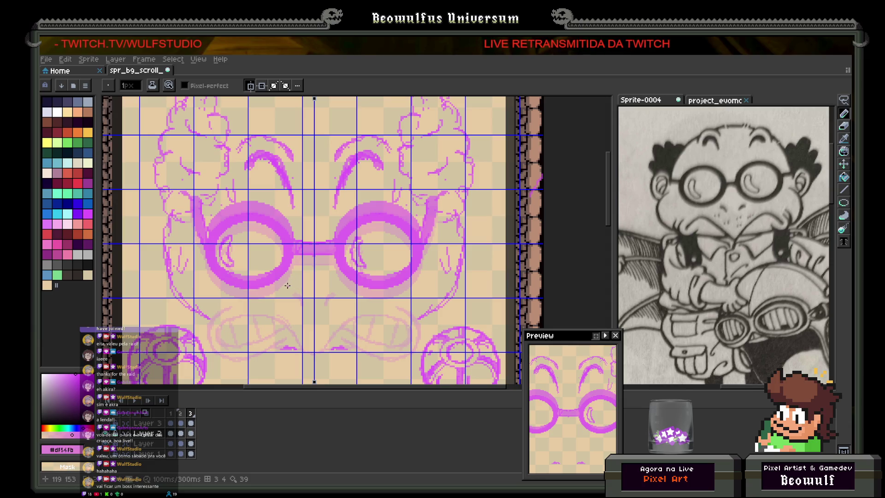
left_click(301, 282)
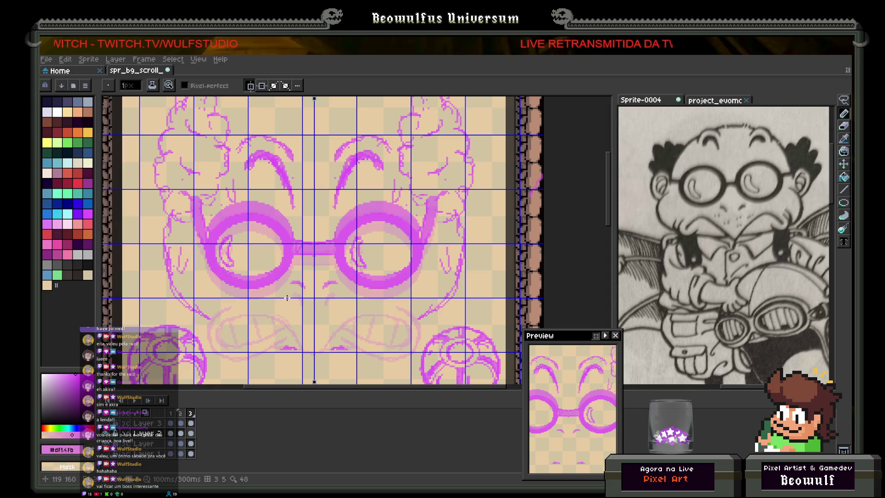
mouse_move(282, 296)
left_mouse_down()
mouse_move(267, 296)
mouse_move(316, 309)
left_mouse_up()
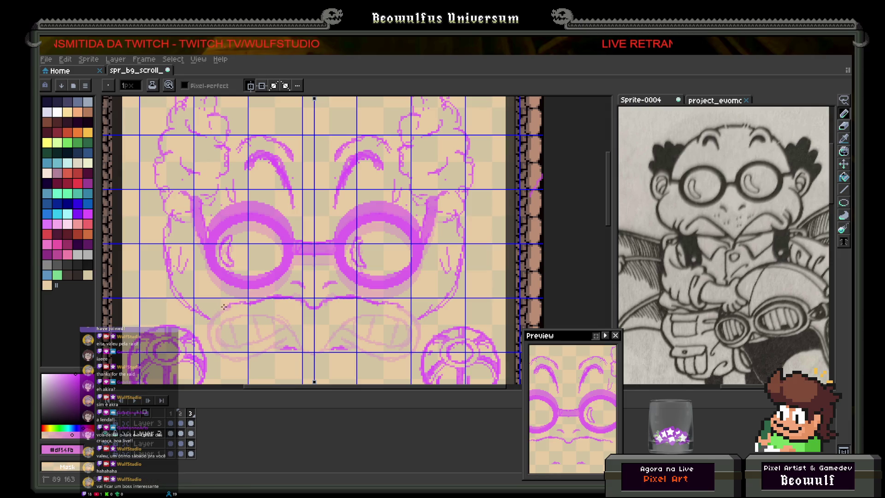
- Trace the mirrored mouth outline toward the chin and shape the lip corners
left_click_drag(218, 313, 235, 312)
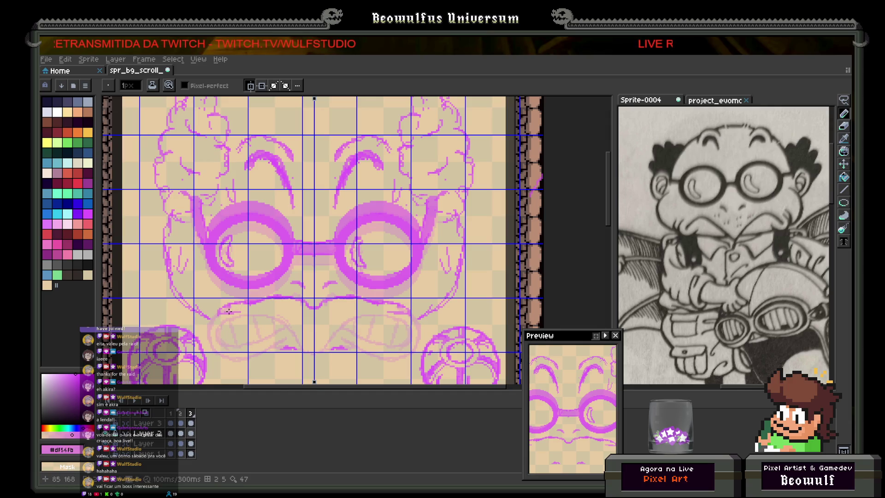
left_click_drag(224, 312, 253, 324)
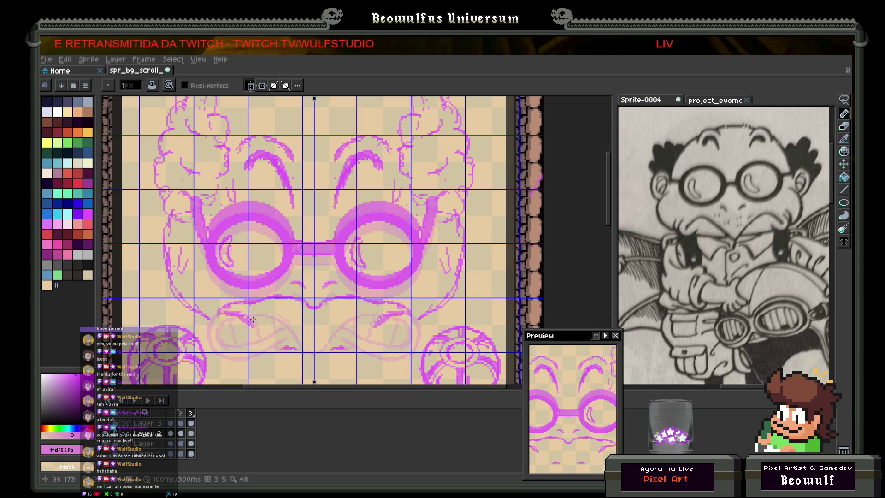
left_click_drag(253, 320, 265, 334)
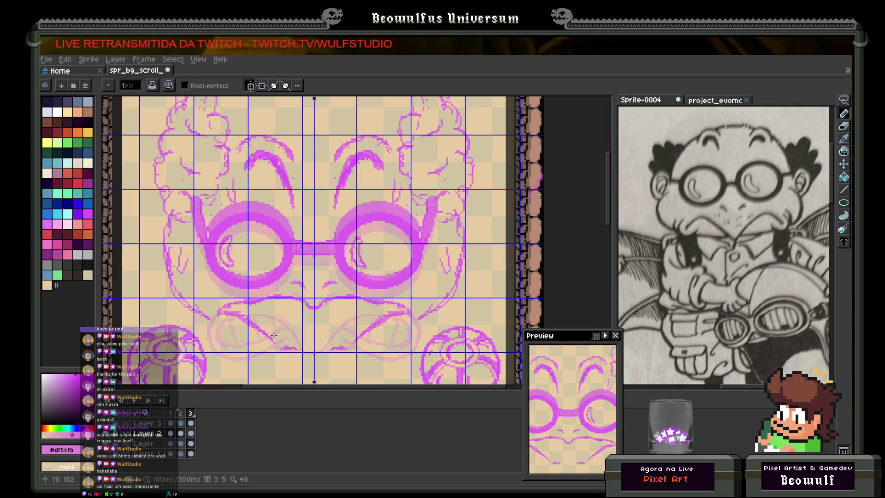
left_click_drag(275, 337, 305, 356)
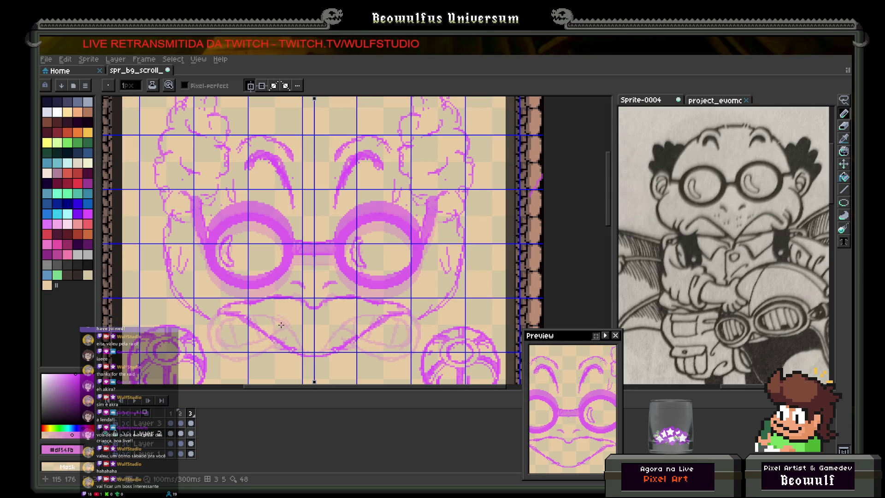
left_click_drag(279, 325, 312, 323)
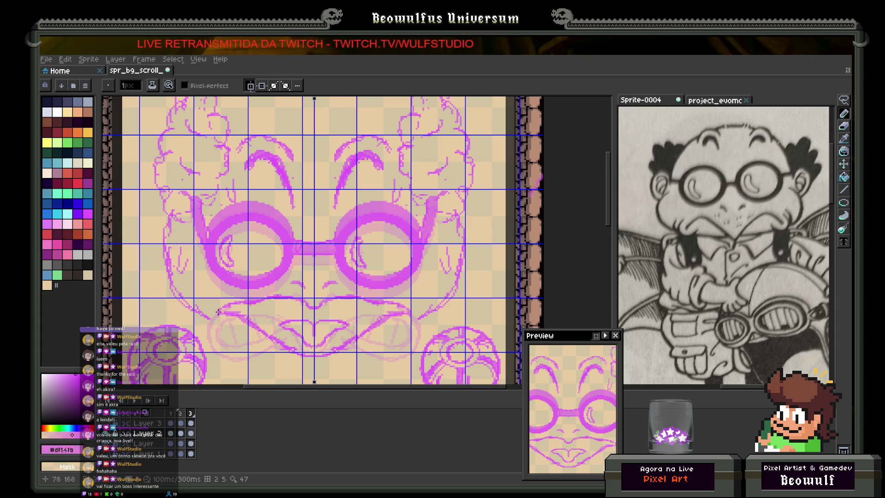
mouse_move(209, 318)
left_mouse_down()
mouse_move(205, 304)
mouse_move(217, 300)
mouse_move(220, 323)
mouse_move(271, 354)
mouse_move(314, 363)
left_mouse_up()
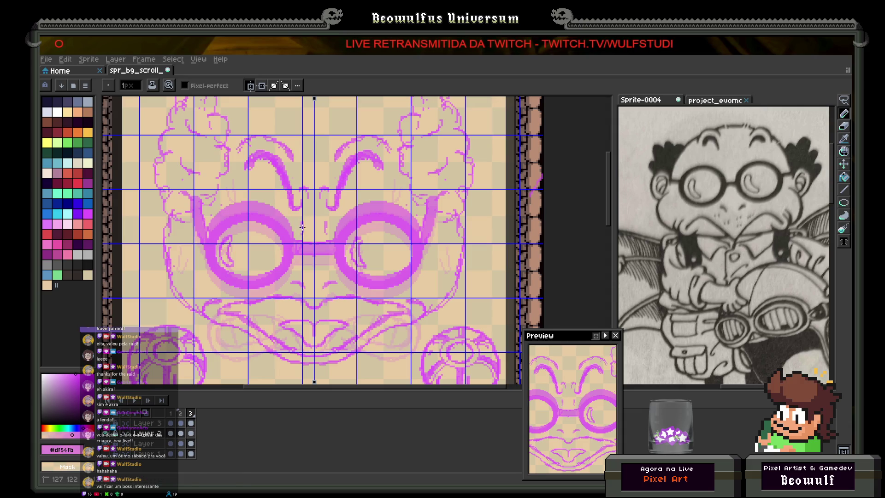
- Draw two short vertical nose strokes between the goggle lenses
left_click_drag(310, 222, 310, 236)
left_click_drag(317, 222, 317, 233)
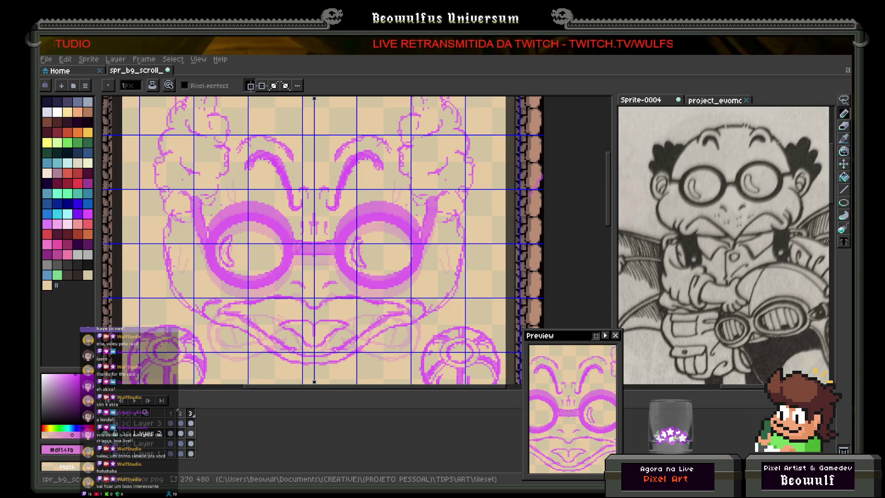
- Widen and heighten the sprite preview, then paint-bucket fill the lips
mouse_move(619, 398)
left_mouse_down()
mouse_move(743, 397)
mouse_move(722, 397)
left_mouse_up()
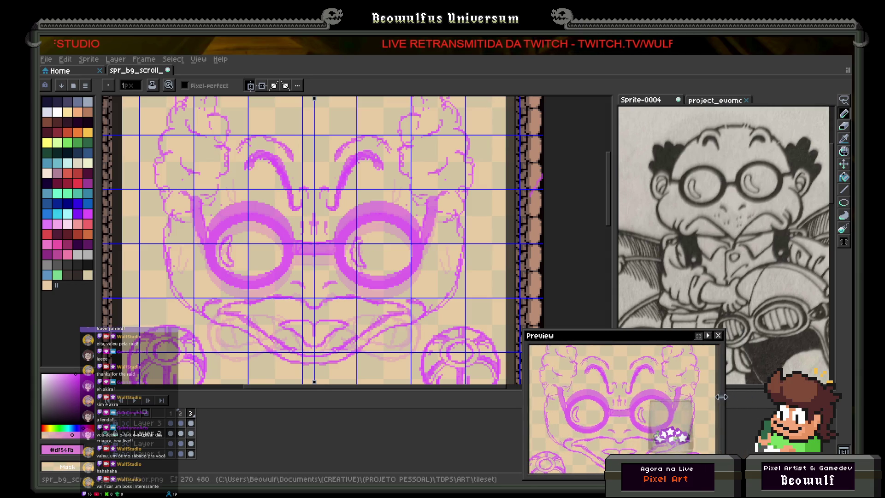
left_click_drag(633, 331, 641, 286)
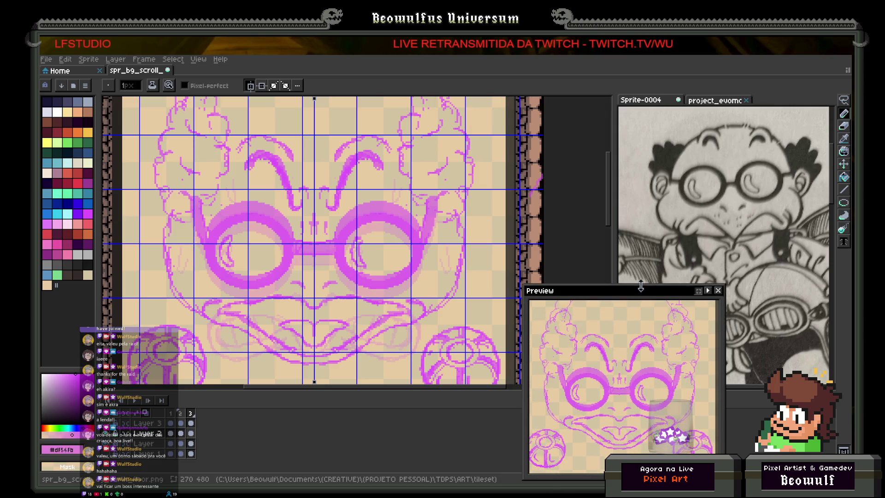
key("g")
left_click(266, 308)
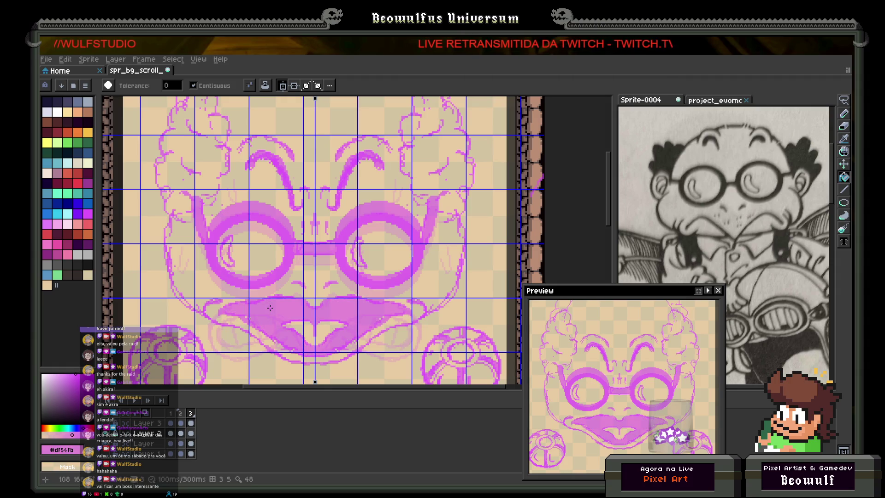
scroll(304, 283, "down", 2)
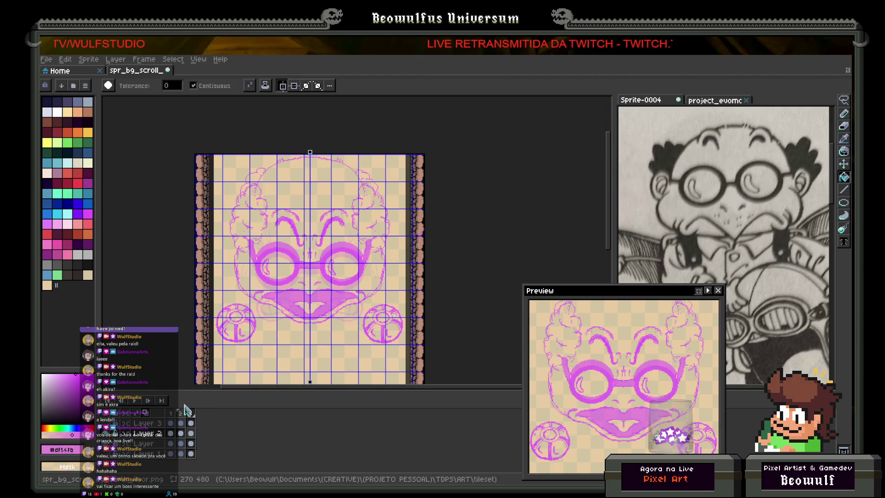
- Select frames 1 through 3 and play them back to compare the mouth sketches
left_click(173, 414)
left_click_drag(176, 415, 192, 412)
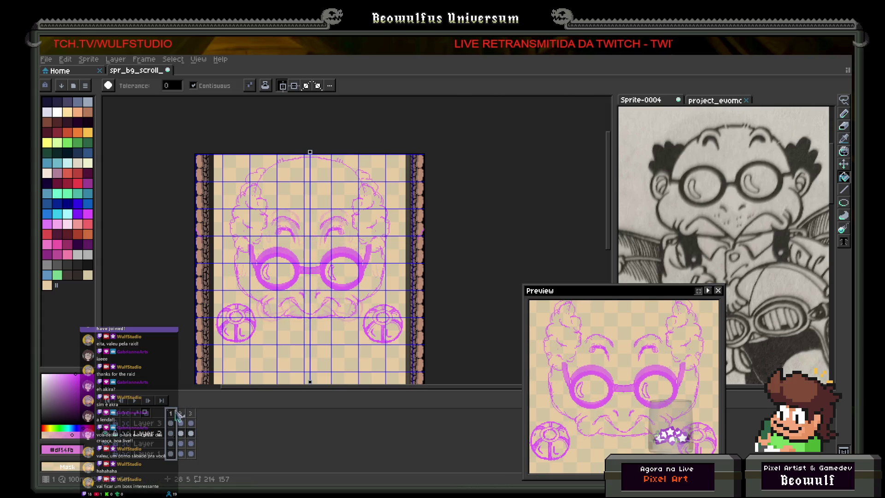
left_click(173, 415)
key("Return")
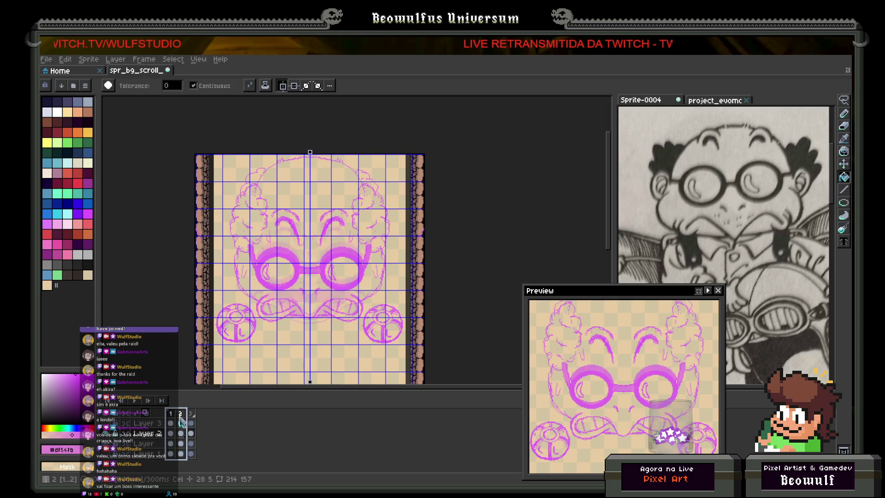
left_click_drag(178, 418, 191, 419)
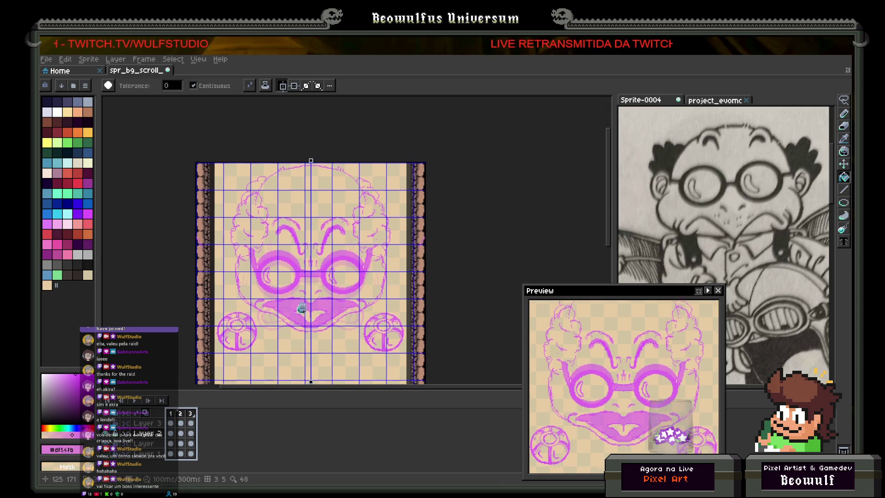
- Add a new frame 4 after frame 3 from the frame options menu
left_click(191, 434)
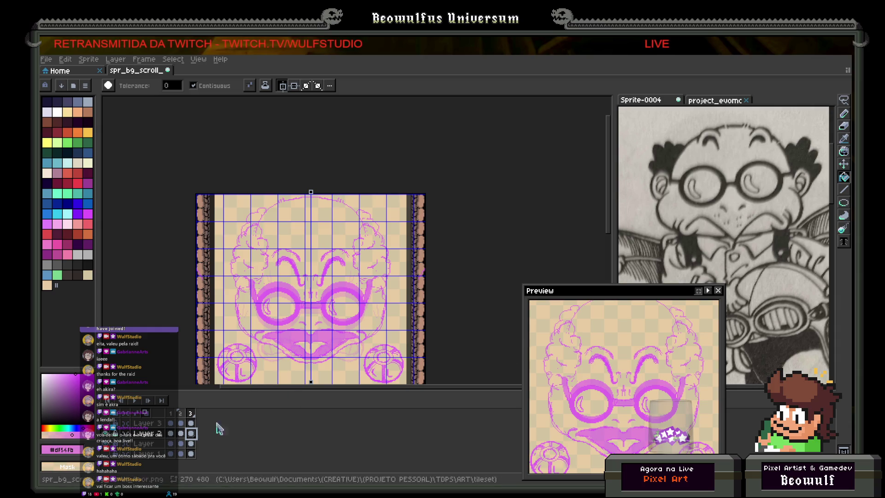
left_click(191, 413)
right_click(190, 413)
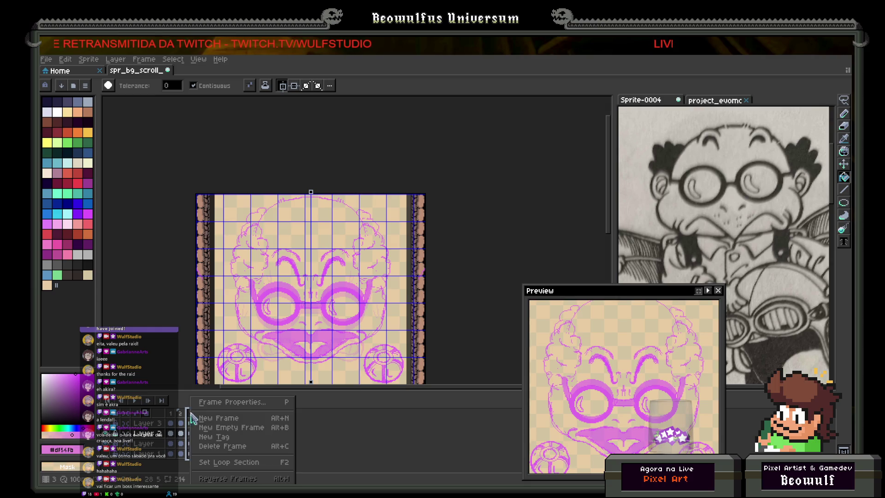
left_click(205, 419)
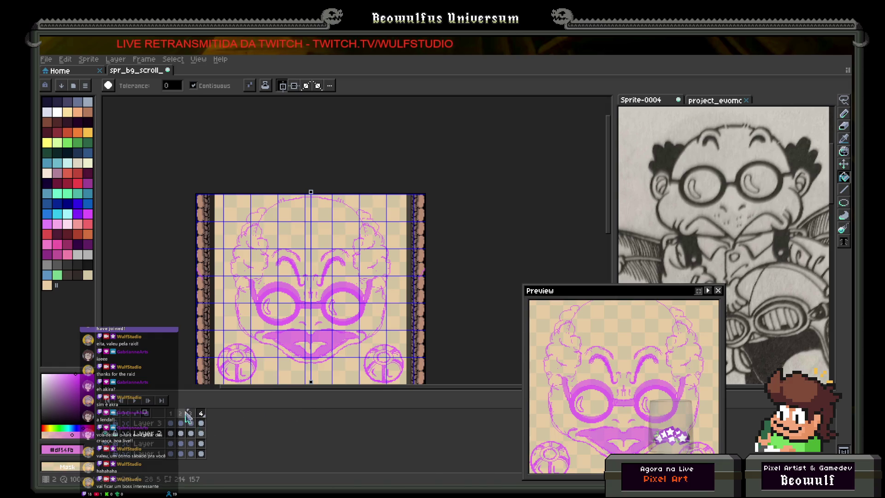
- Compare frame 2's mouth, then return to frame 4's teeth-baring face
left_click(182, 434)
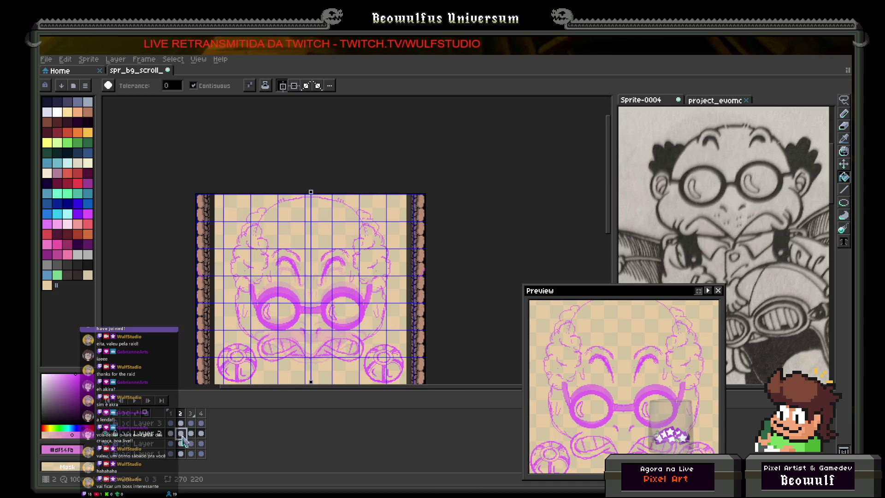
left_click(202, 435)
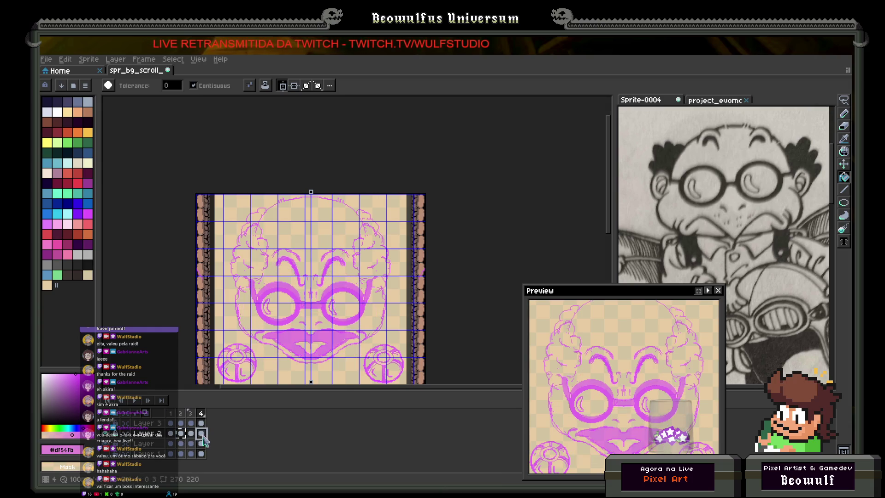
left_click(203, 439)
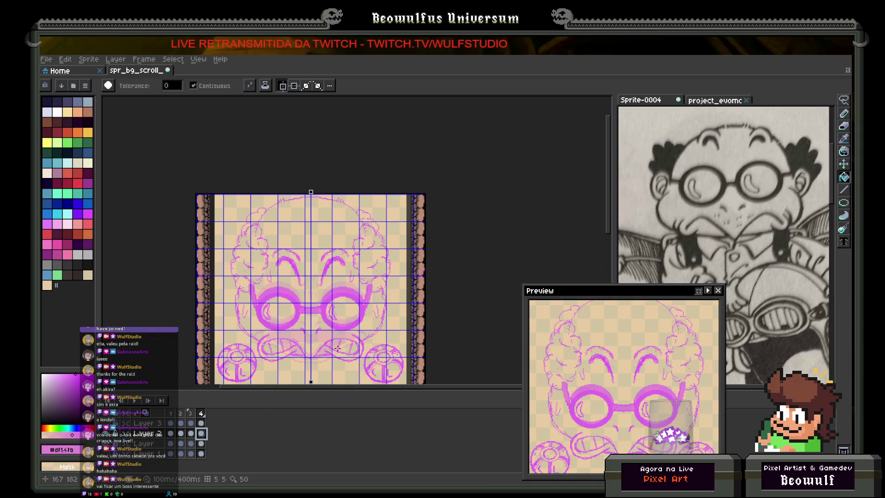
scroll(339, 339, "up", 2)
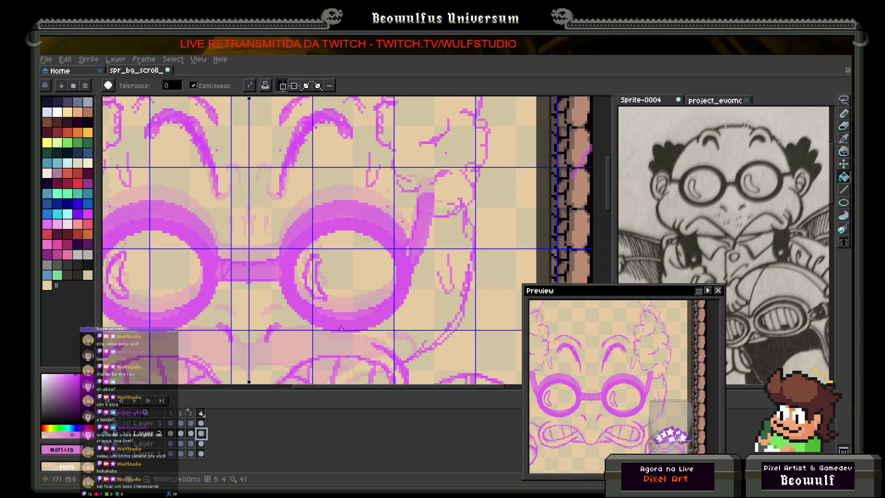
- With the Pencil and symmetry off, draw tear lines along the bottom of both goggle lenses
left_click_drag(294, 322, 341, 279)
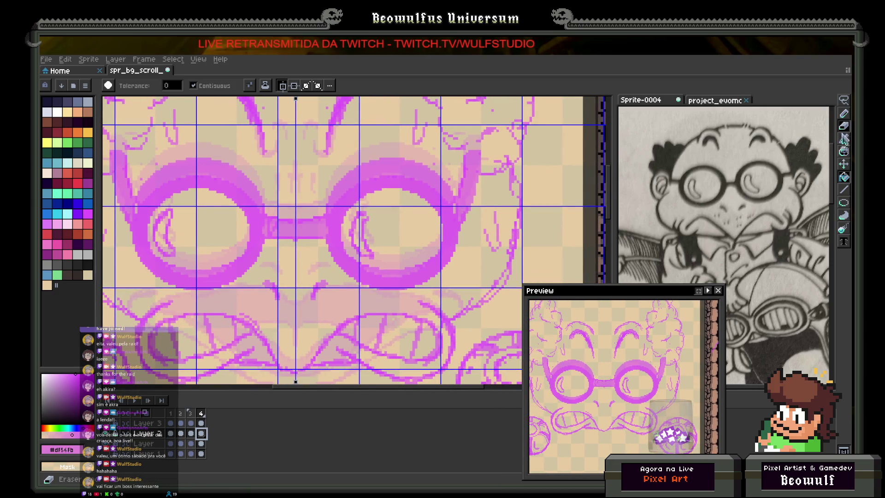
key("b")
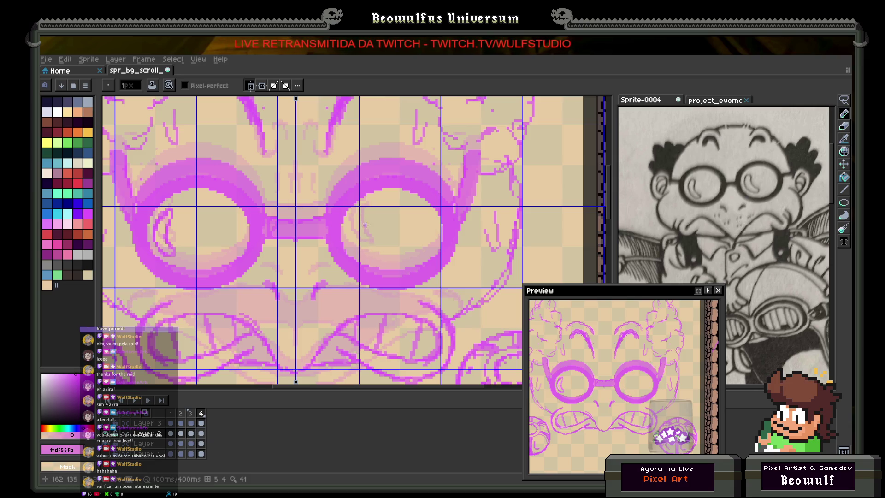
left_click(250, 86)
left_click_drag(153, 236, 170, 256)
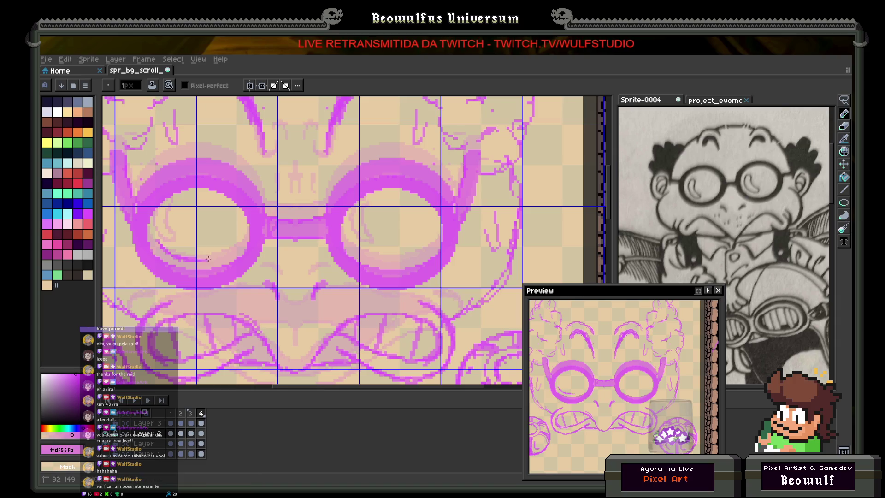
mouse_move(233, 242)
left_mouse_down()
mouse_move(185, 254)
mouse_move(158, 238)
left_mouse_up()
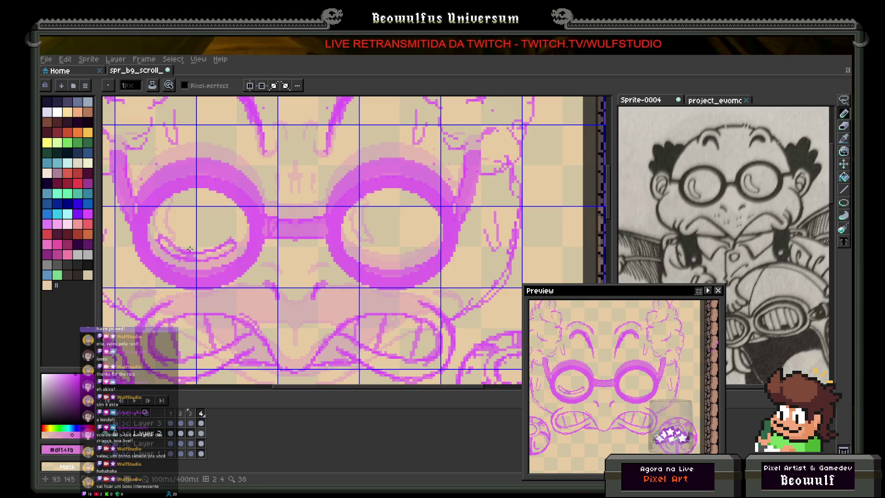
mouse_move(349, 236)
left_mouse_down()
mouse_move(389, 252)
mouse_move(426, 241)
mouse_move(424, 253)
mouse_move(387, 262)
left_mouse_up()
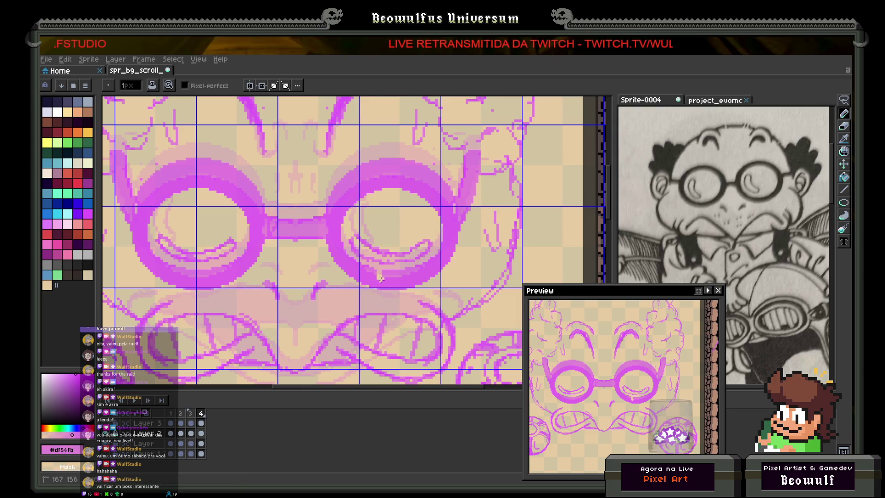
- Touch up the right goggle ring and draw a long tear drip below the right lens
left_click_drag(380, 283, 386, 273)
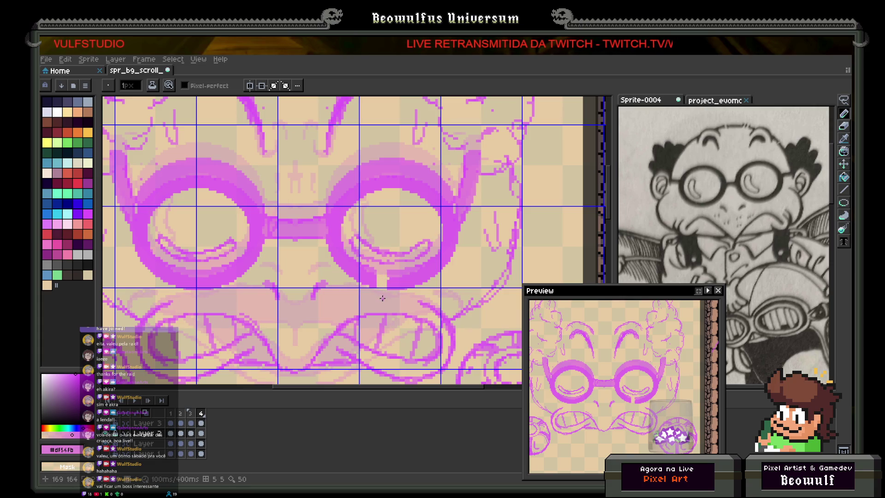
left_click_drag(374, 286, 371, 302)
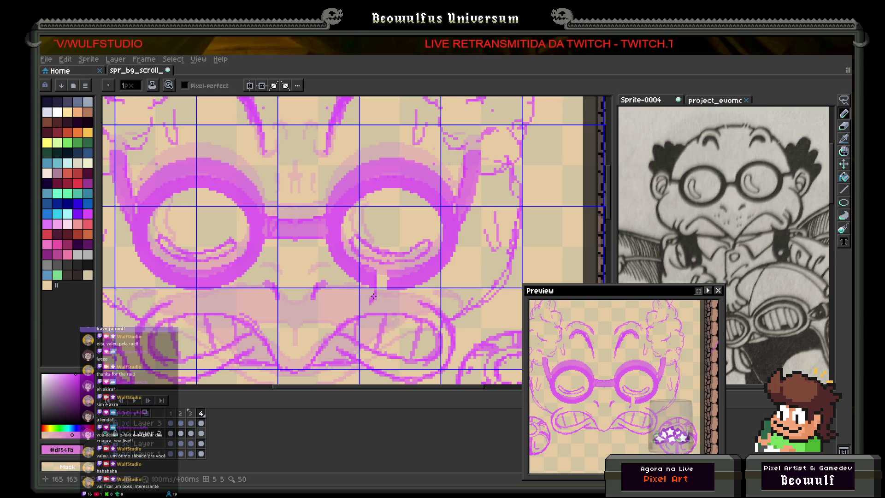
left_click_drag(372, 300, 366, 364)
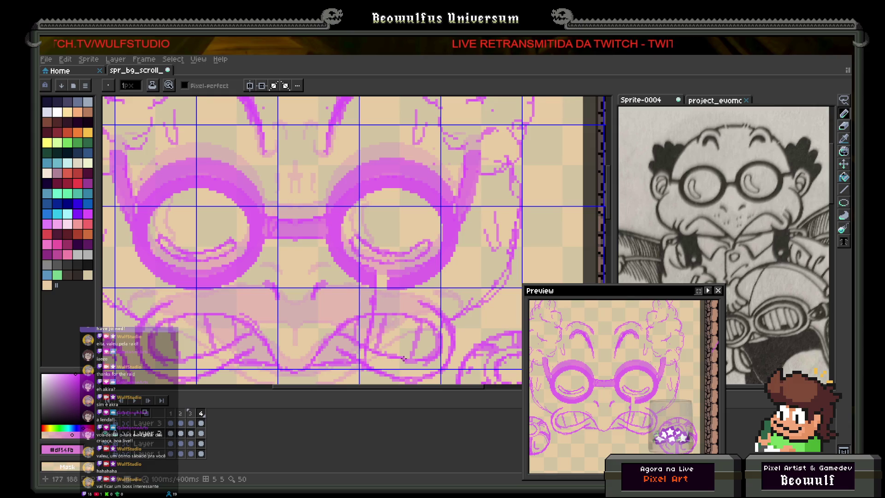
left_click_drag(404, 359, 403, 263)
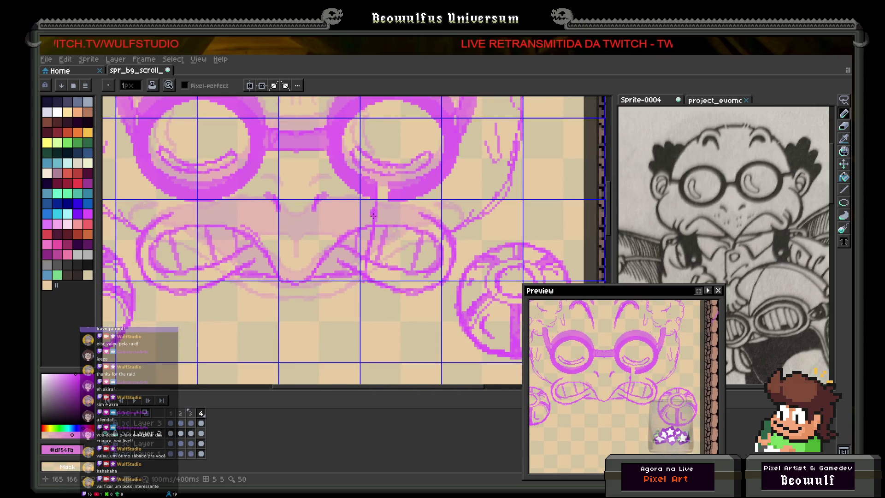
- Extend the right-lens tear into a long stream running down over the toothy mouth
mouse_move(362, 277)
left_mouse_down()
mouse_move(375, 295)
mouse_move(392, 297)
mouse_move(389, 203)
left_mouse_up()
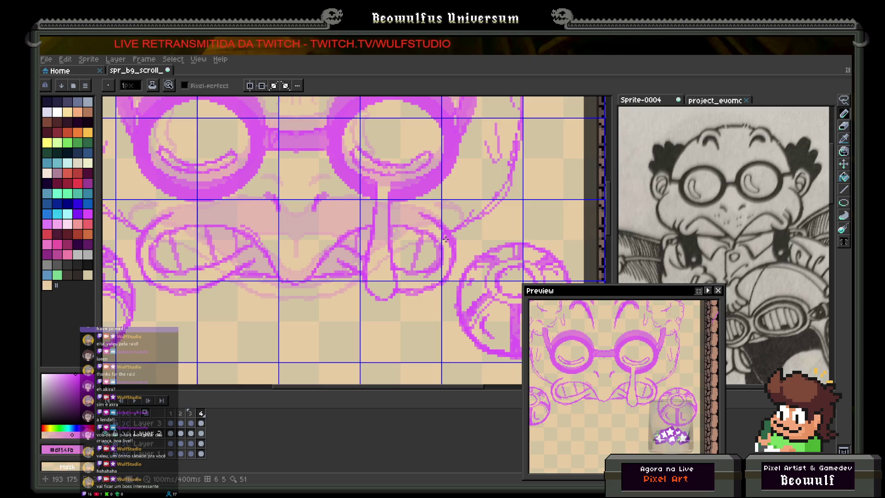
mouse_move(446, 239)
left_mouse_down()
mouse_move(390, 233)
mouse_move(367, 325)
mouse_move(386, 368)
left_mouse_up()
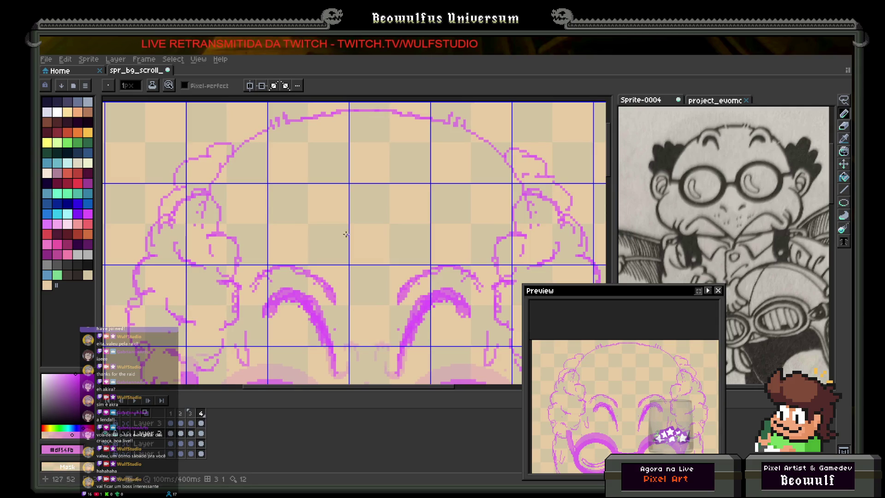
- Pencil a bandage strip across the upper-left forehead of the head
mouse_move(253, 188)
left_mouse_down()
mouse_move(299, 162)
mouse_move(306, 179)
mouse_move(274, 199)
mouse_move(242, 201)
mouse_move(258, 218)
mouse_move(274, 199)
mouse_move(300, 194)
mouse_move(311, 203)
mouse_move(293, 218)
mouse_move(243, 173)
mouse_move(262, 165)
mouse_move(285, 183)
left_mouse_up()
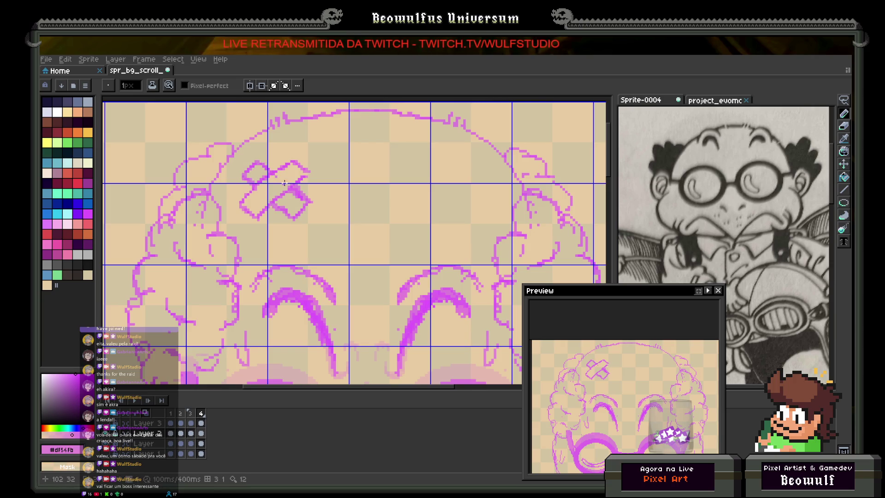
scroll(293, 187, "down", 2)
scroll(291, 198, "up", 1)
scroll(288, 213, "down", 2)
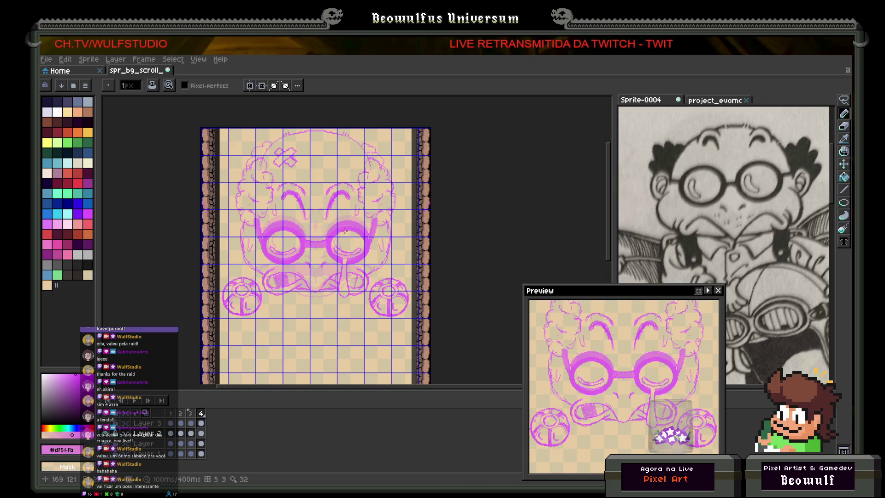
- Sketch a # hatch mark on the right of the head and make the Preview window taller
left_click_drag(334, 170, 350, 162)
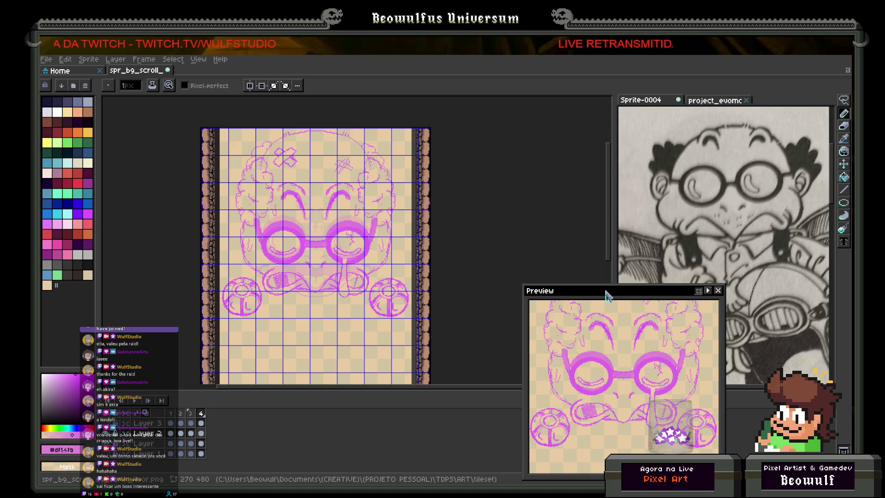
left_click_drag(605, 286, 605, 247)
left_click_drag(606, 229, 605, 203)
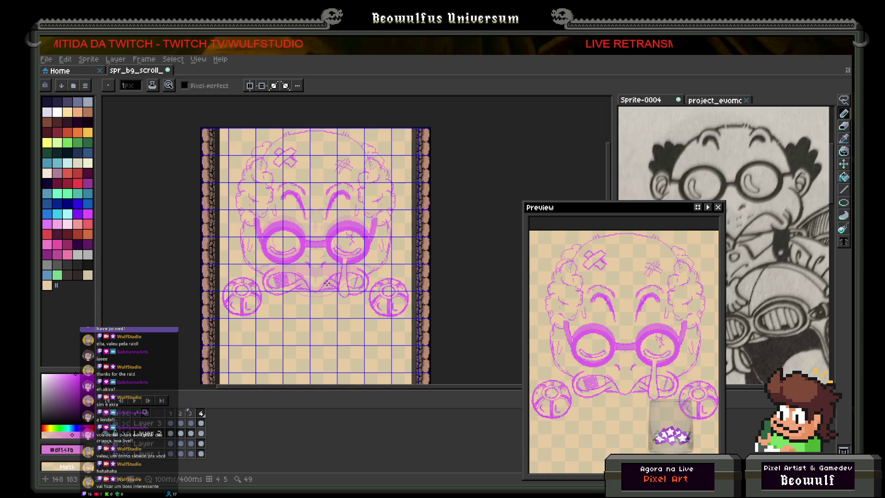
- Set the grid width to 270 and height to 480 in Grid Settings
left_click(200, 60)
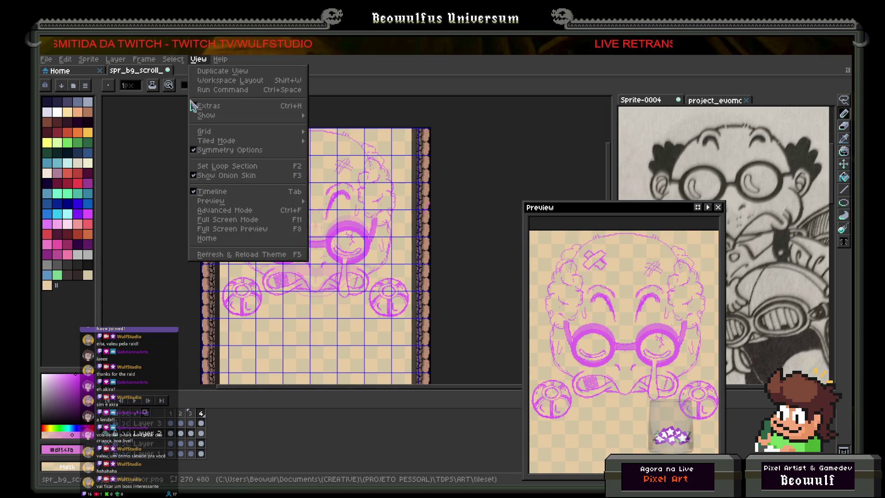
mouse_move(207, 131)
left_click(332, 130)
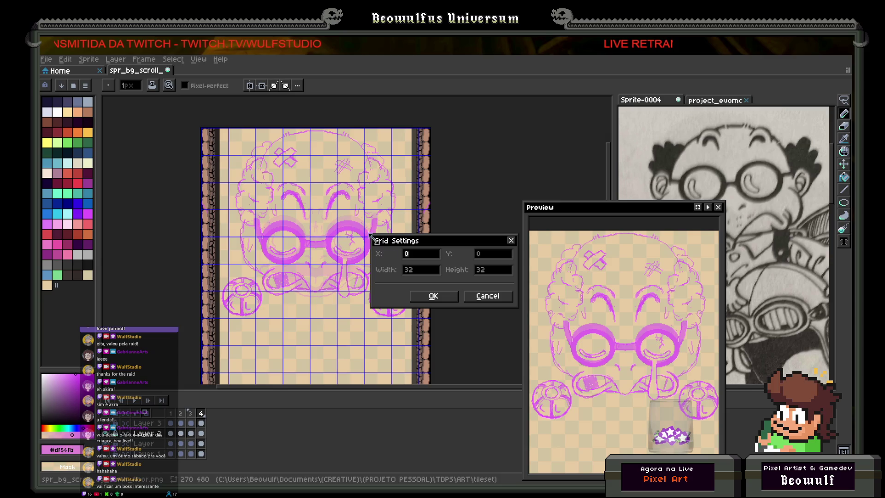
left_click(414, 270)
type("270")
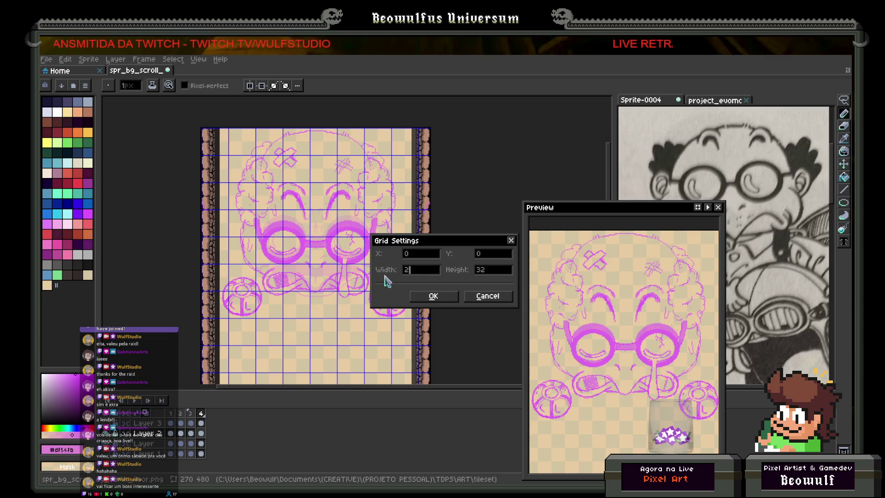
key("Tab")
type("480")
key("Return")
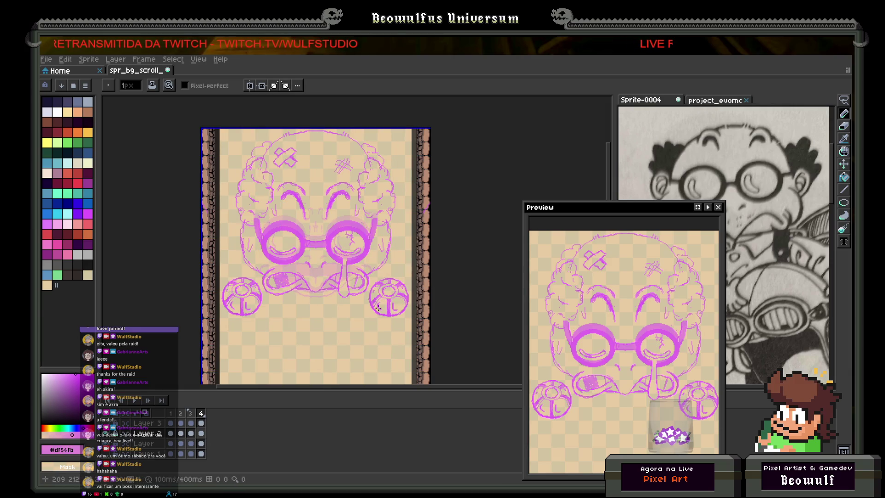
- Flip between frames 1, 2 and 3 to compare their mouth sketches
scroll(391, 277, "down", 2)
scroll(391, 264, "up", 2)
scroll(391, 264, "down", 2)
left_click(173, 414)
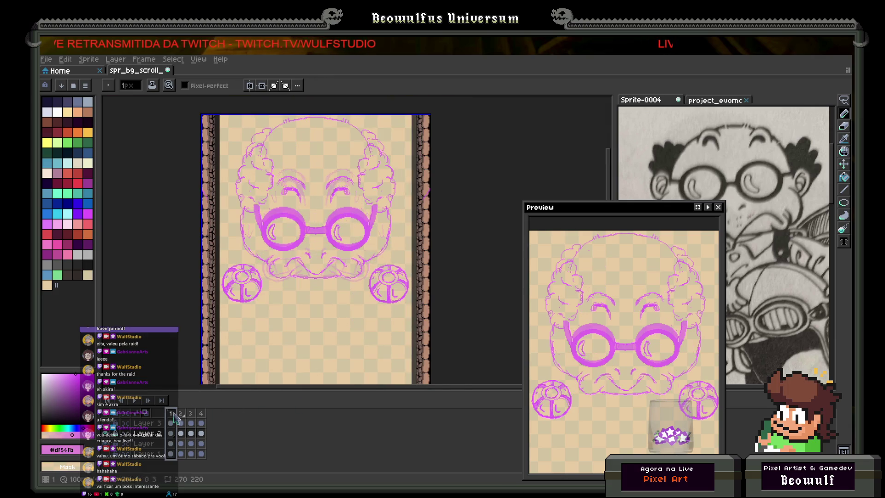
left_click(180, 414)
left_click(171, 414)
left_click(182, 414)
left_click(190, 420)
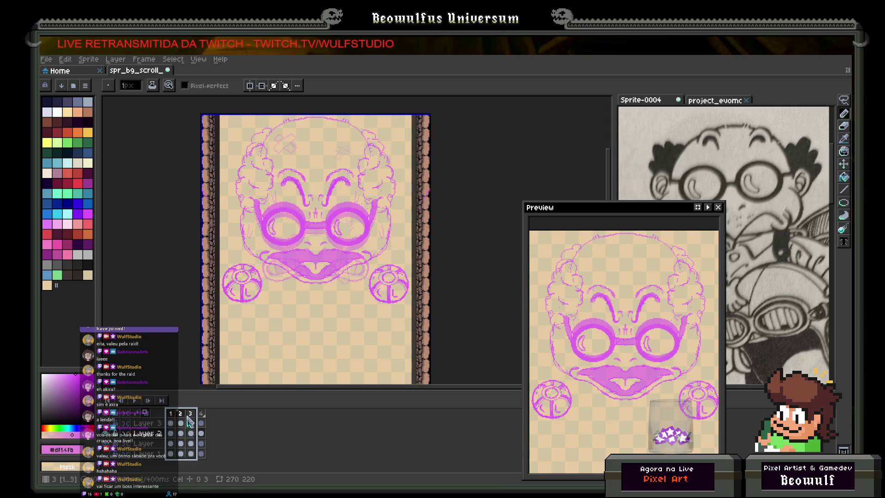
left_click(180, 419)
left_click(190, 419)
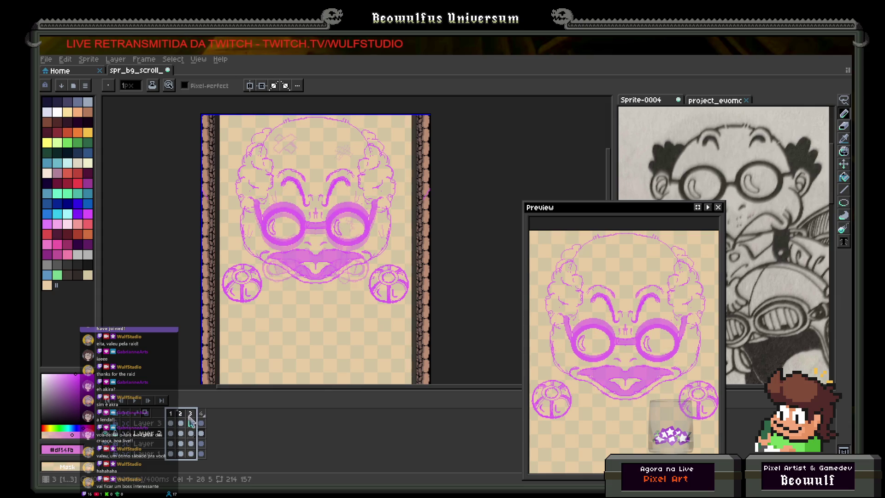
left_click(180, 420)
- Flick between frames 1 and 3, finishing on frame 2's teeth drawing
left_click(170, 414)
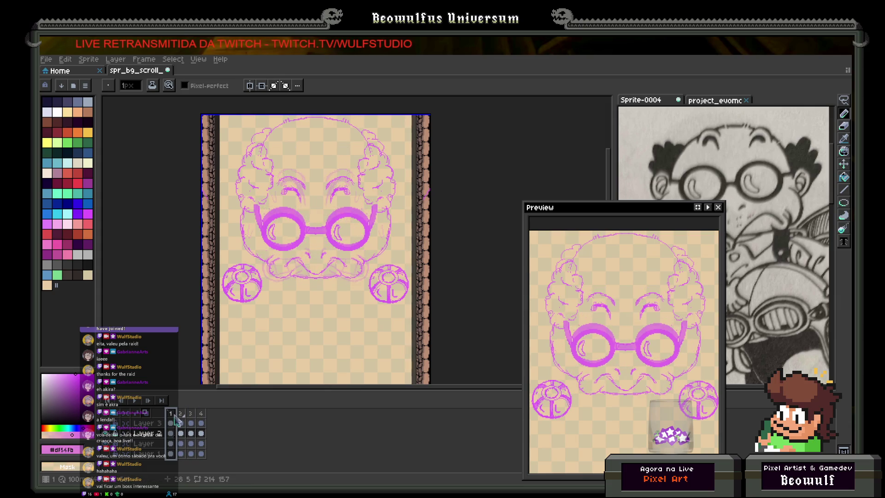
left_click(190, 420)
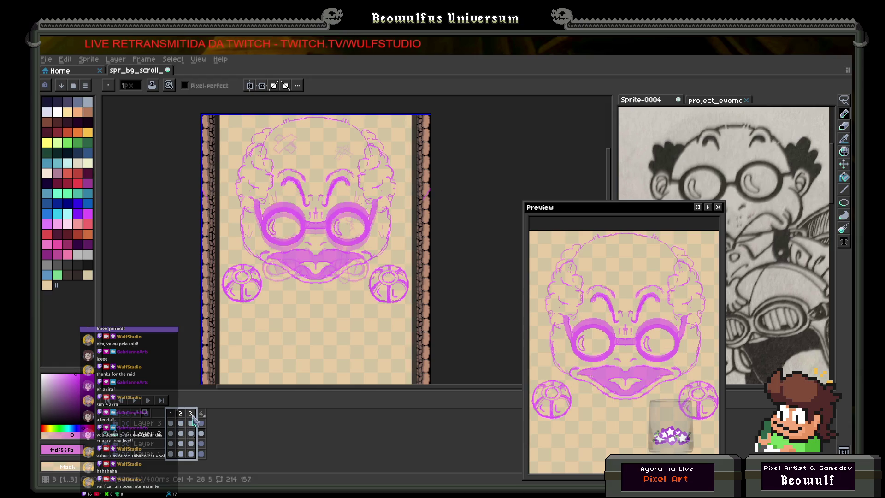
left_click(181, 420)
left_click(171, 413)
left_click(190, 419)
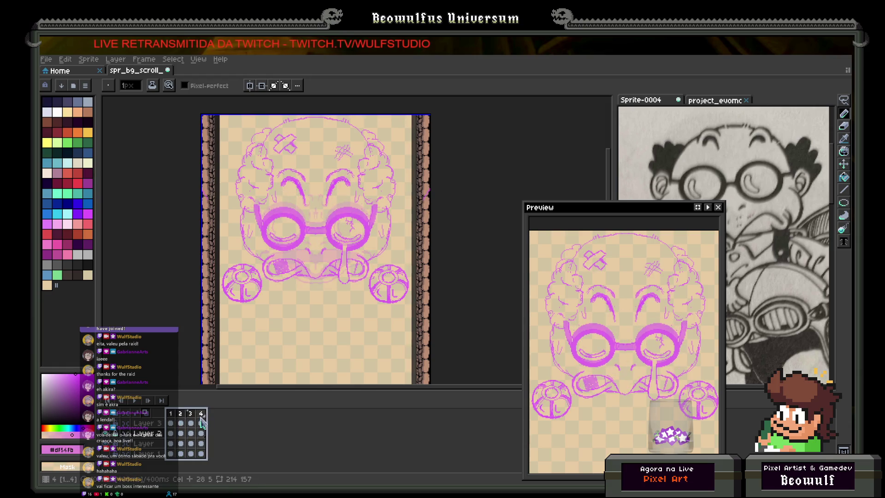
left_click(182, 422)
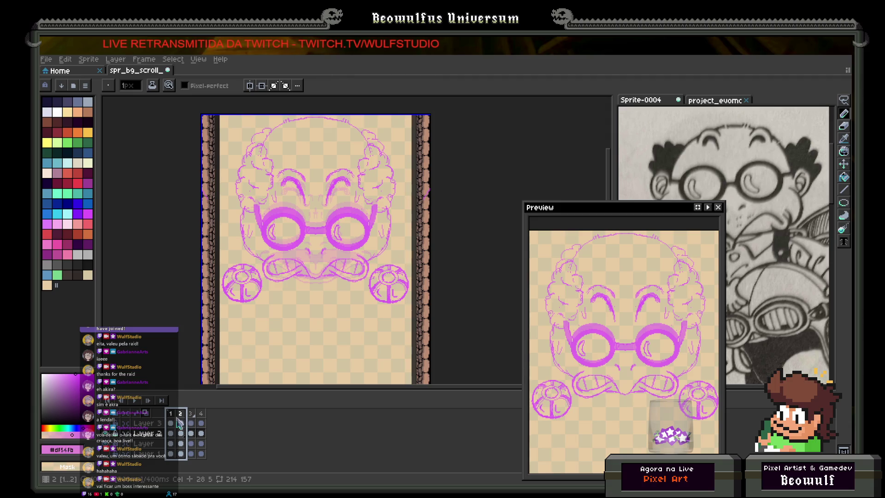